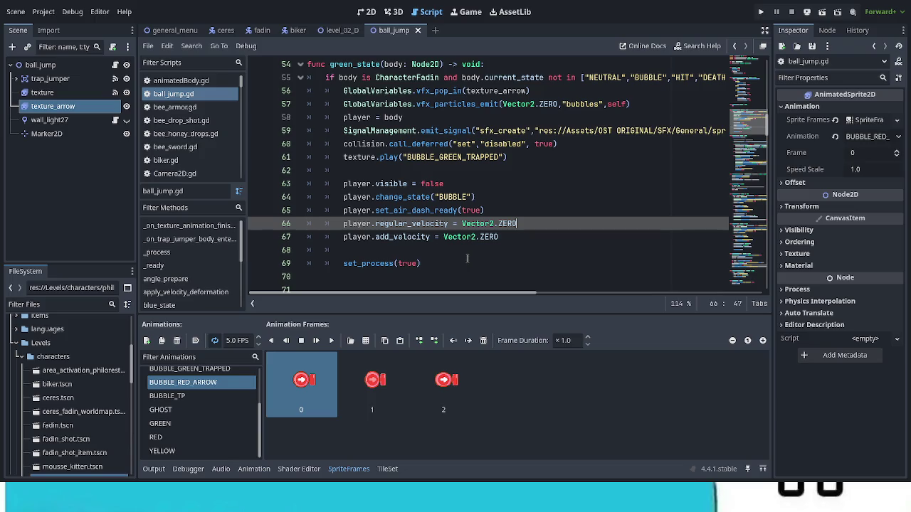
Switch to the 2D view, save and run the project, and highlight continuing the saved game
left_click(366, 11)
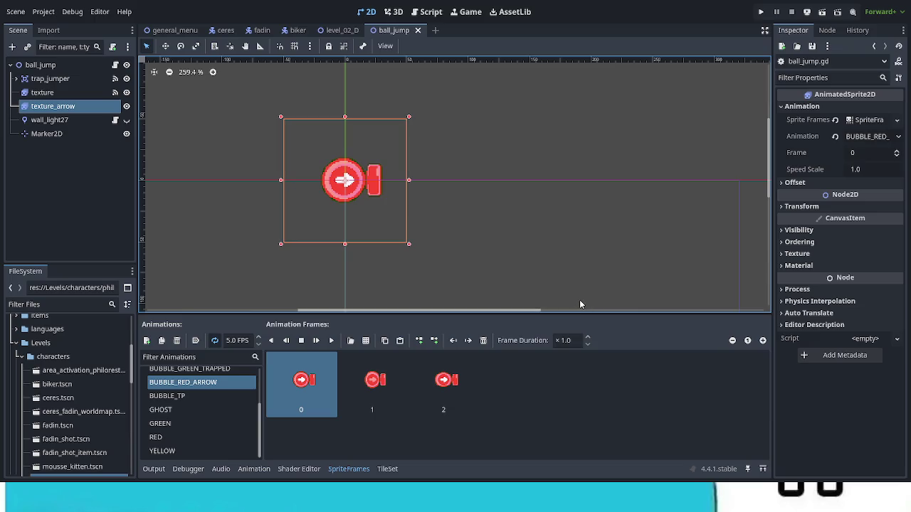
key("F5")
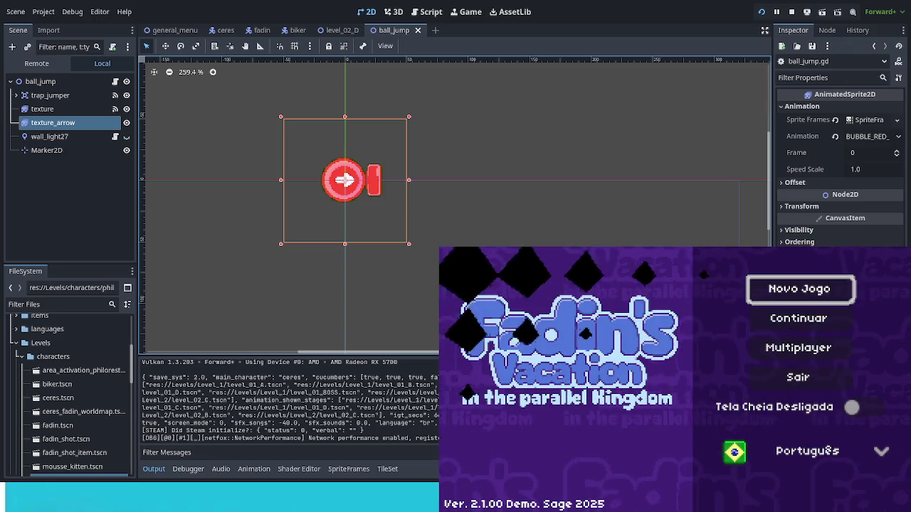
key("Down")
Continue the saved game, walk the world map, and enter the Zé Walter 4 level
key("Return")
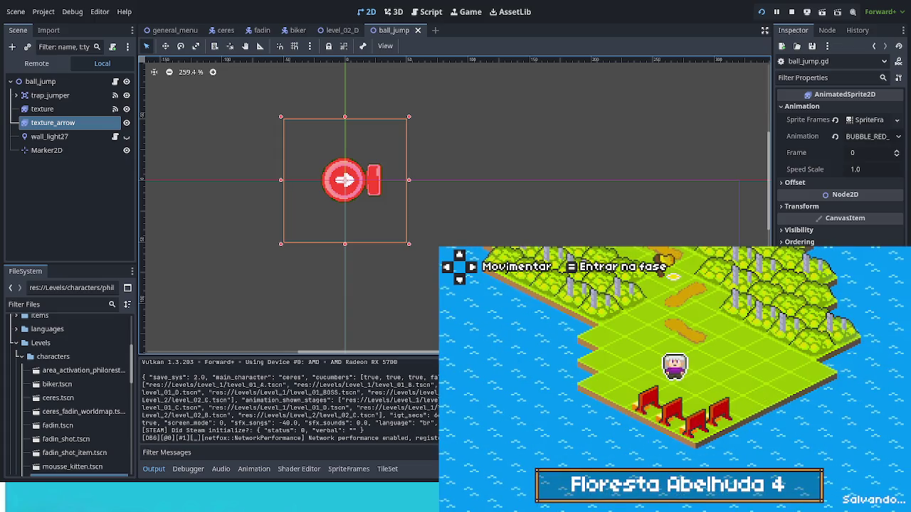
key("Up")
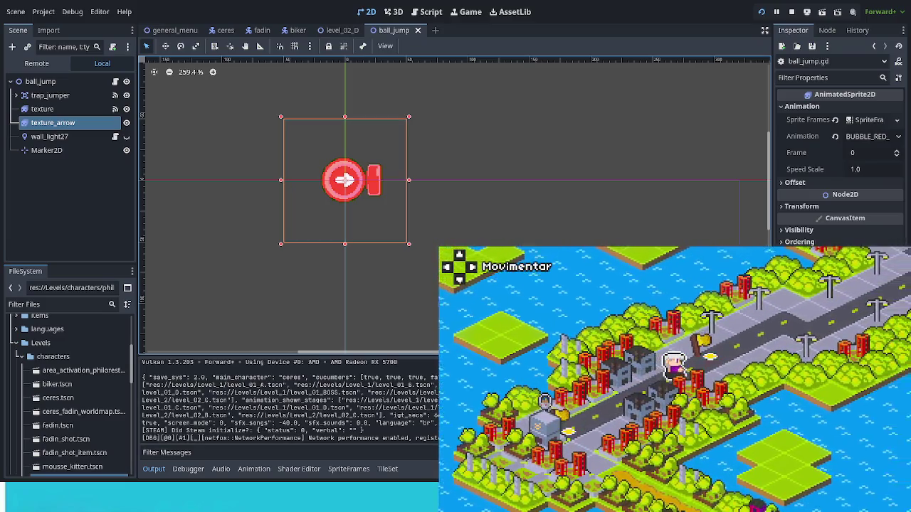
key("Return")
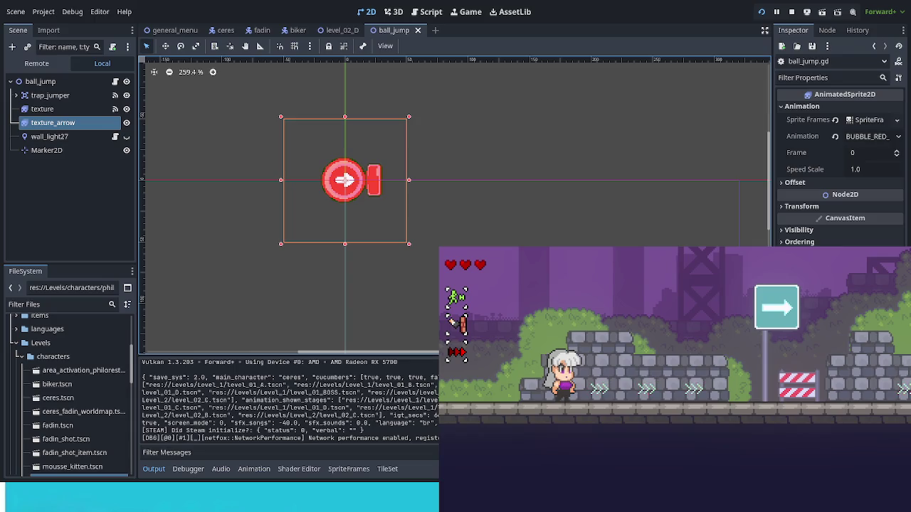
Spawn a bike from the game's F3 debug menu, play the level, and walk away from Zé Walter 4
key("F3")
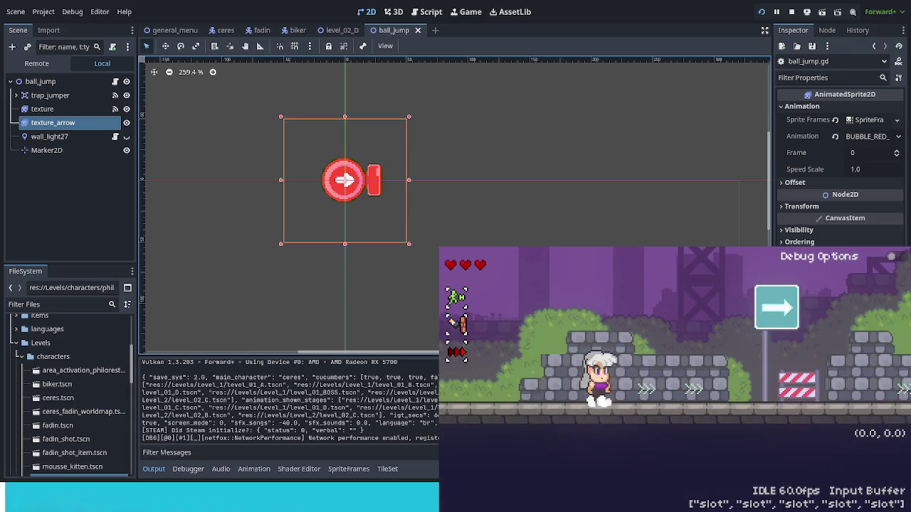
key("F3")
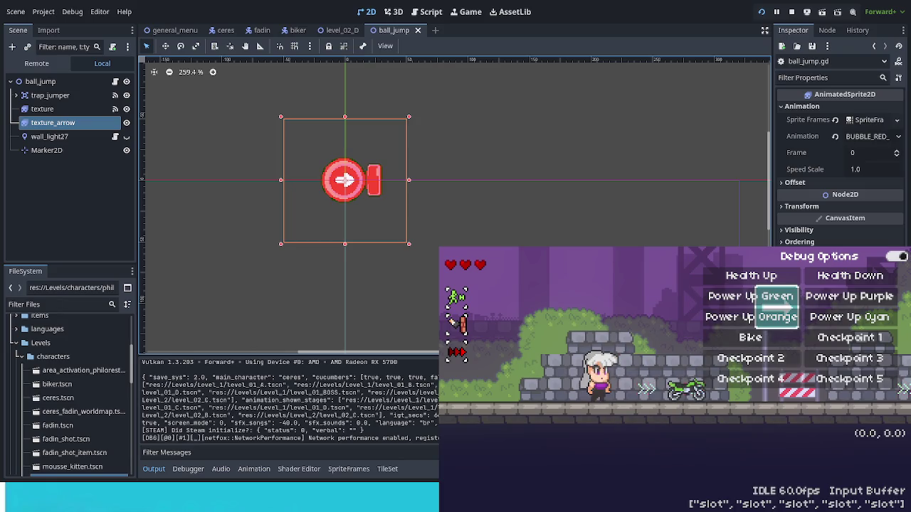
key("Return")
key("Right")
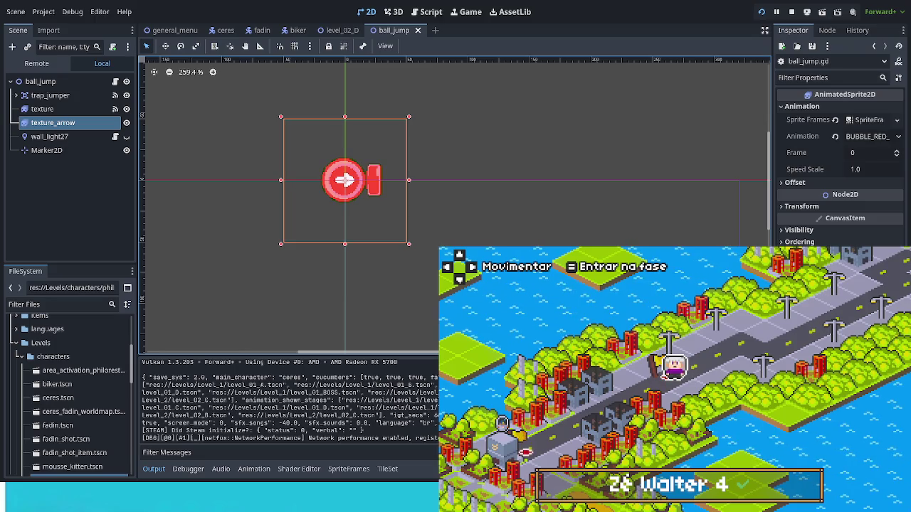
key("Right")
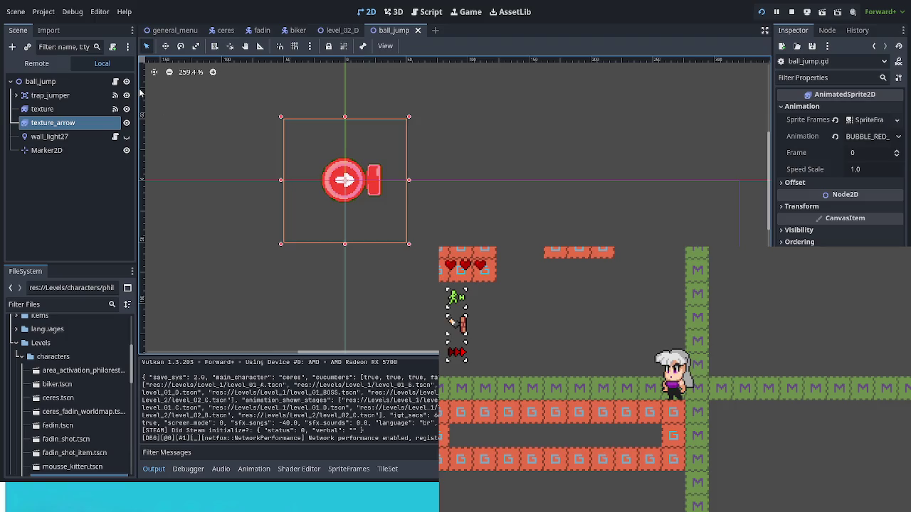
Toggle off texture_arrow's visibility and save ball_jump with Ctrl+S
left_click(126, 123)
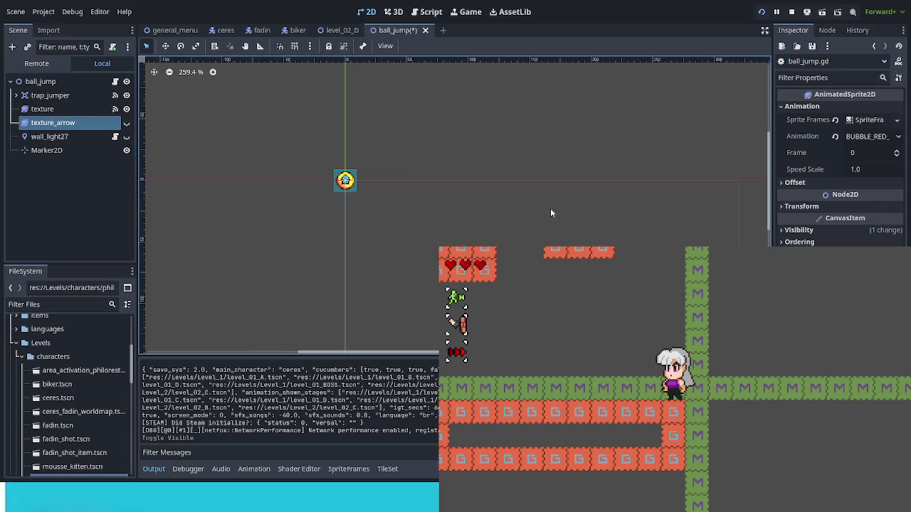
key("ctrl+s")
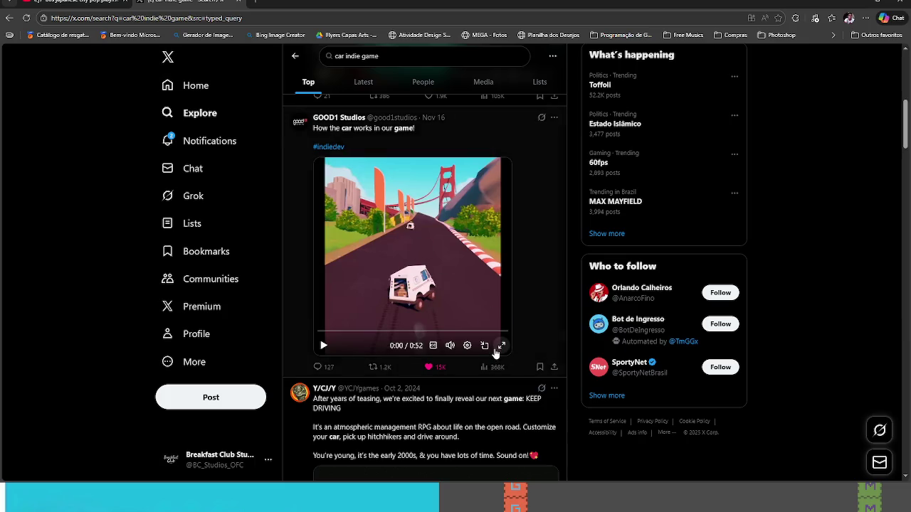
Play the car game video full screen, pause it on its end screen, and exit full screen
left_click(500, 347)
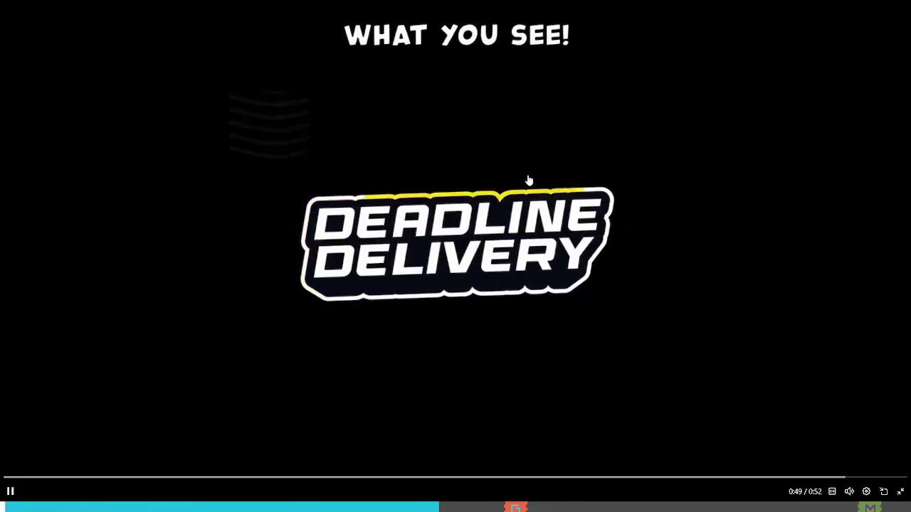
left_click(537, 199)
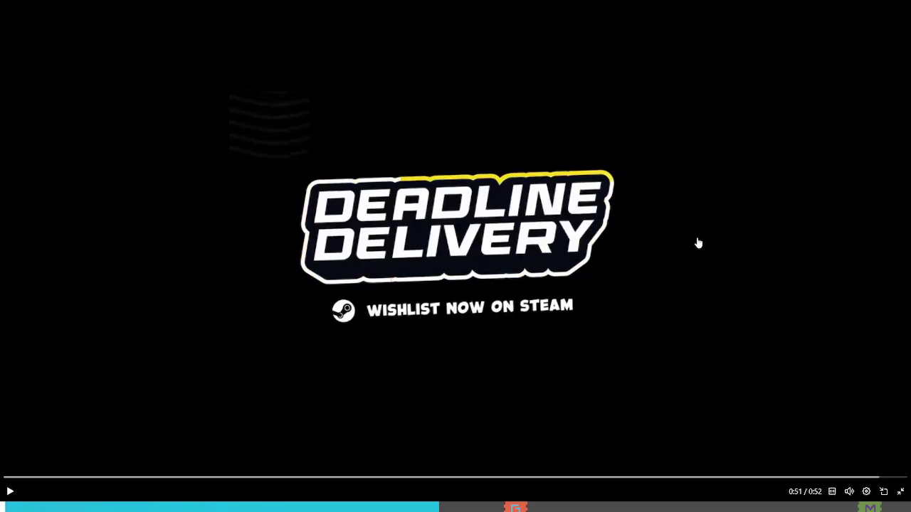
key("Escape")
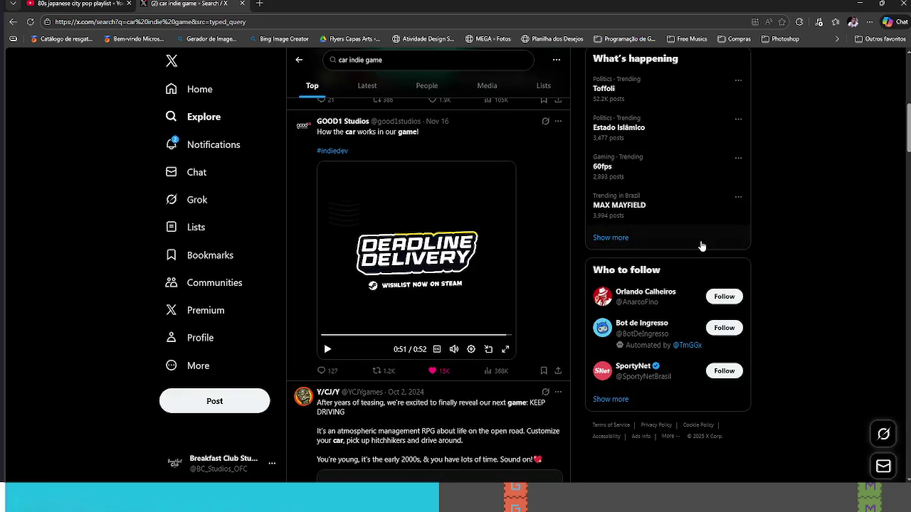
Open the #pixelart Practicing post from Notifications, then switch back to Godot
left_click(201, 150)
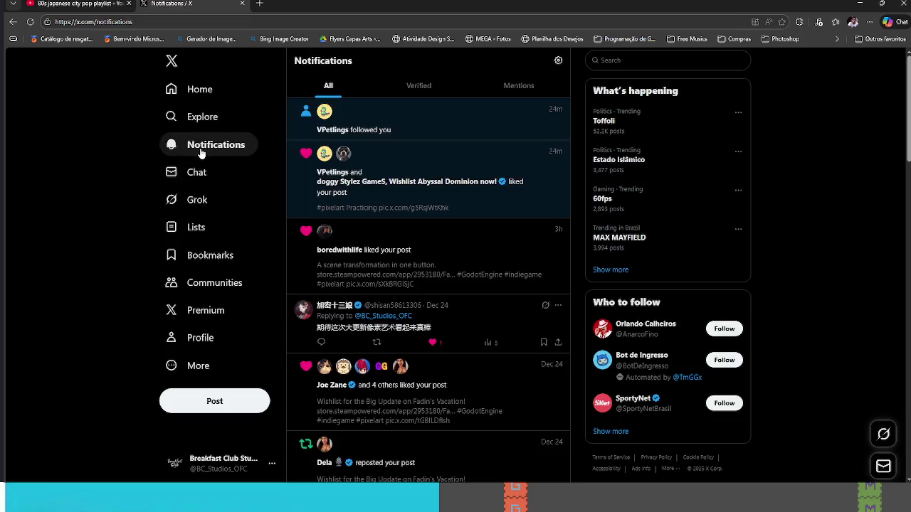
left_click(462, 161)
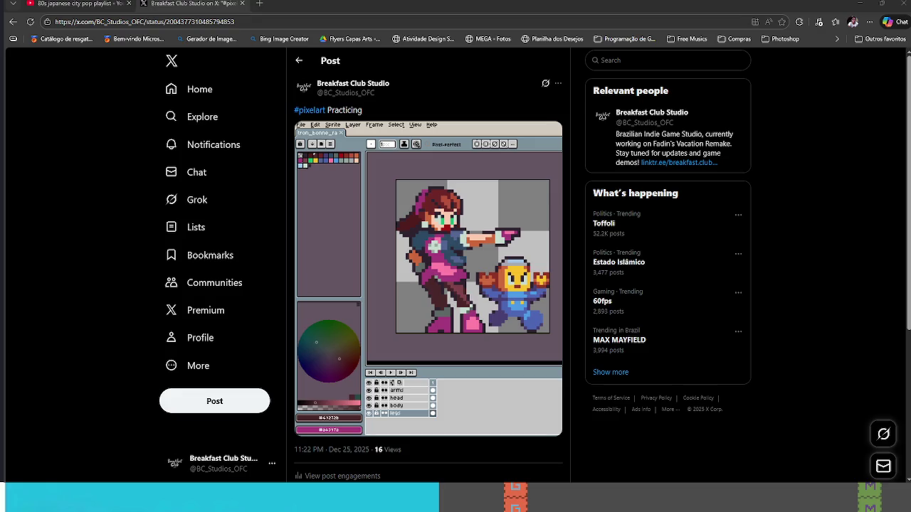
key("alt+Tab")
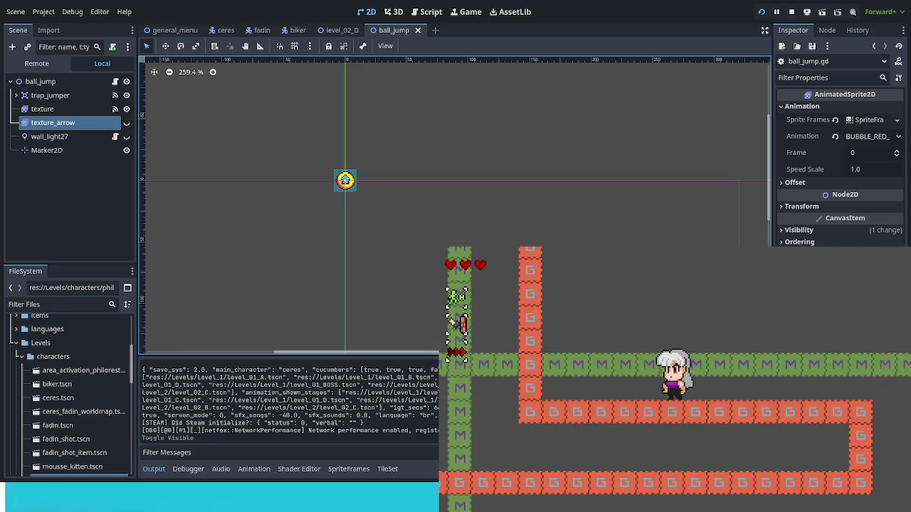
key("F8")
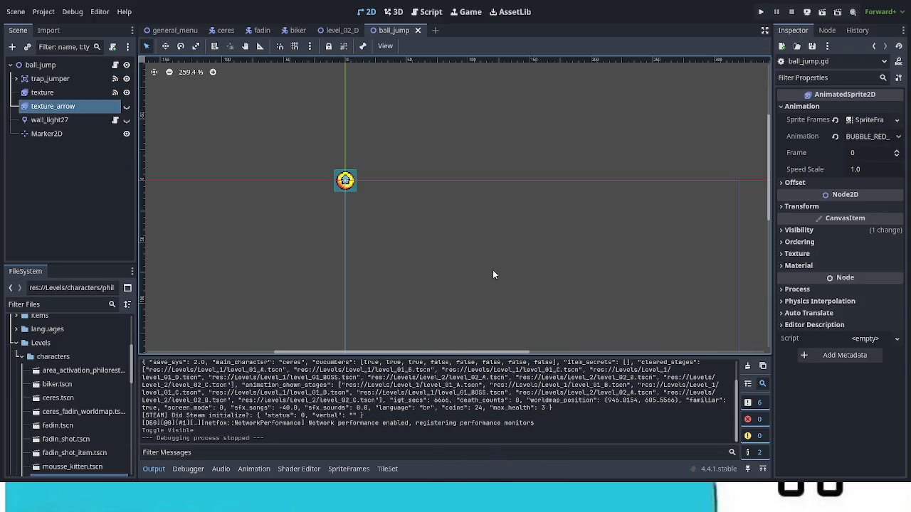
left_click(115, 65)
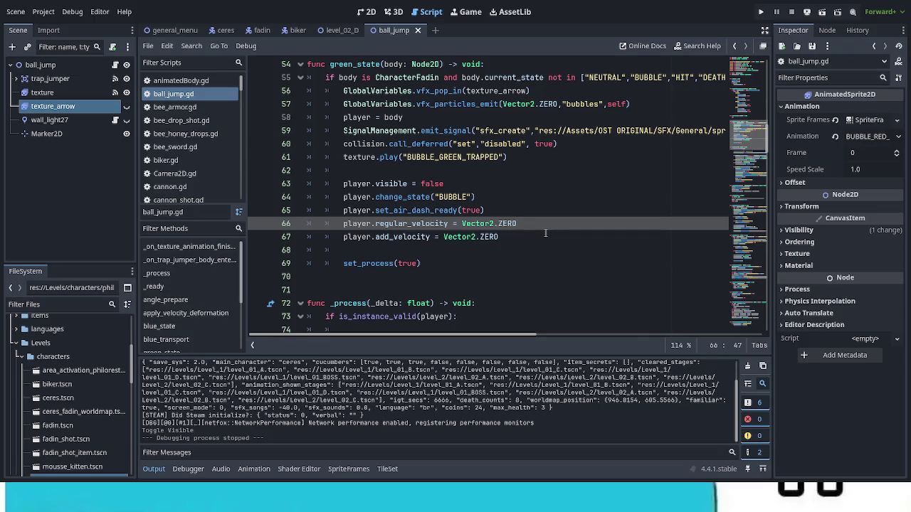
scroll(448, 256, "down", 4)
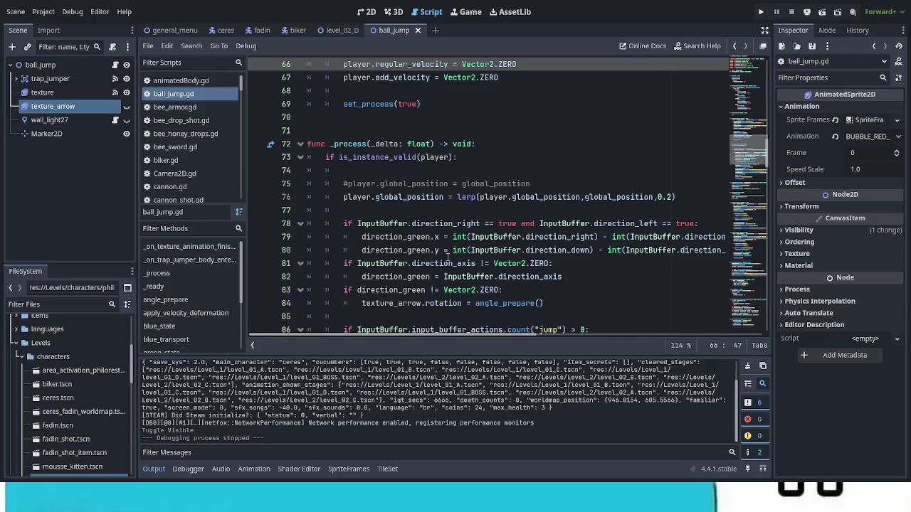
scroll(448, 260, "down", 2)
scroll(447, 258, "down", 1)
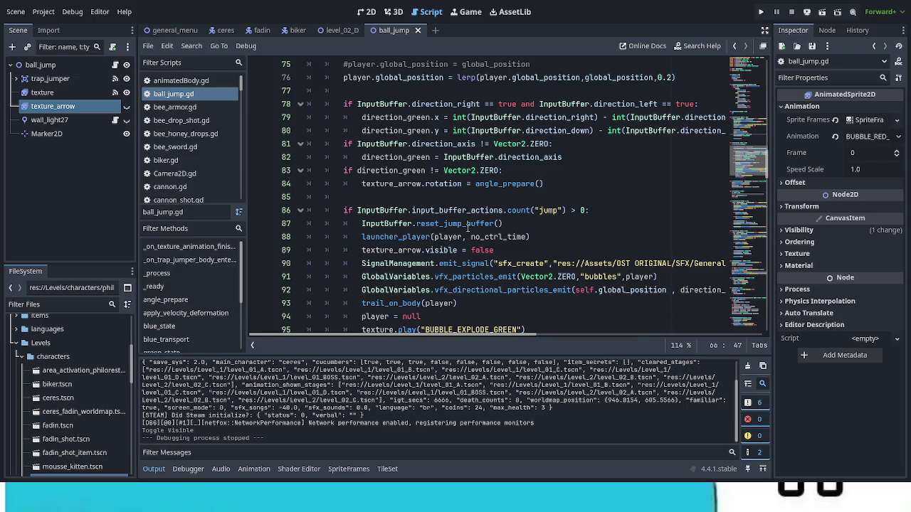
scroll(468, 226, "up", 4)
scroll(466, 227, "up", 7)
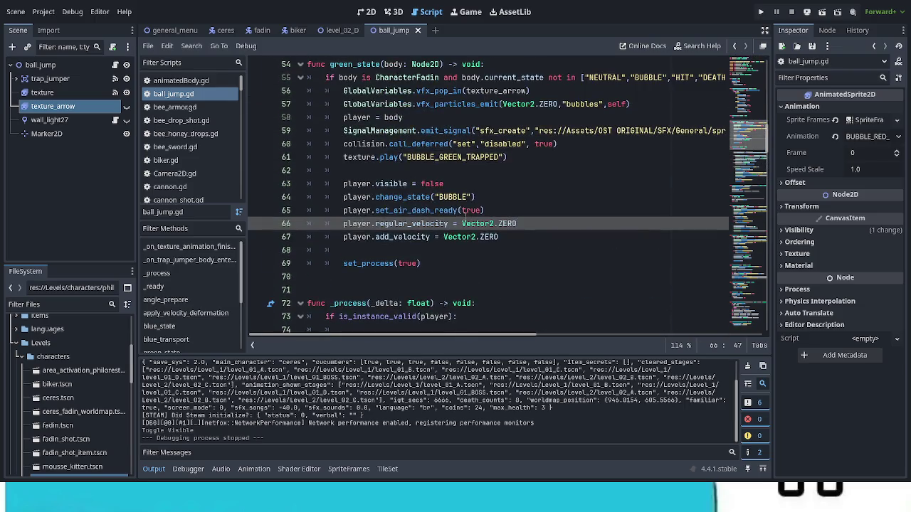
scroll(462, 223, "up", 3)
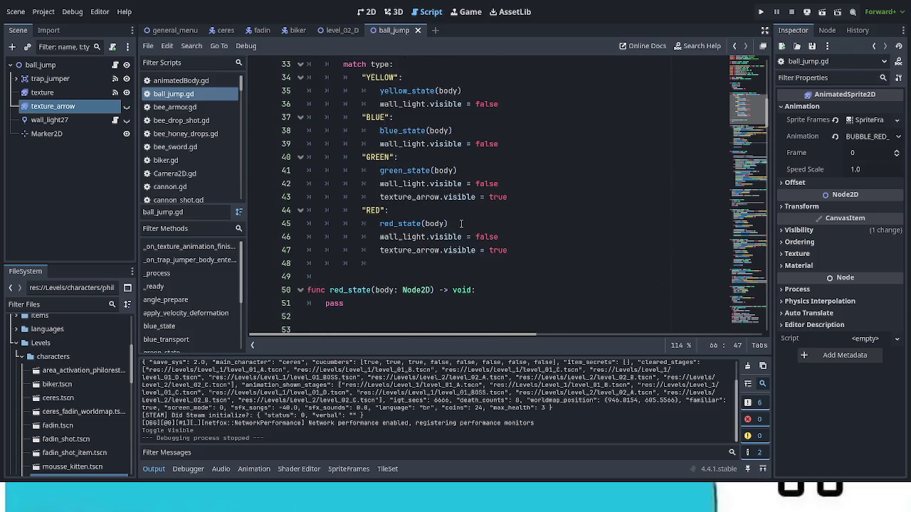
scroll(462, 223, "up", 2)
scroll(461, 223, "down", 1)
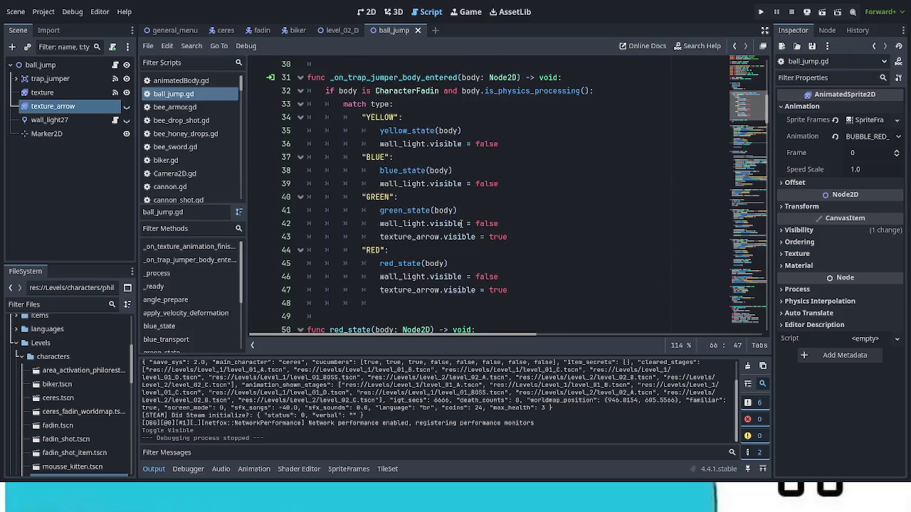
scroll(461, 224, "down", 2)
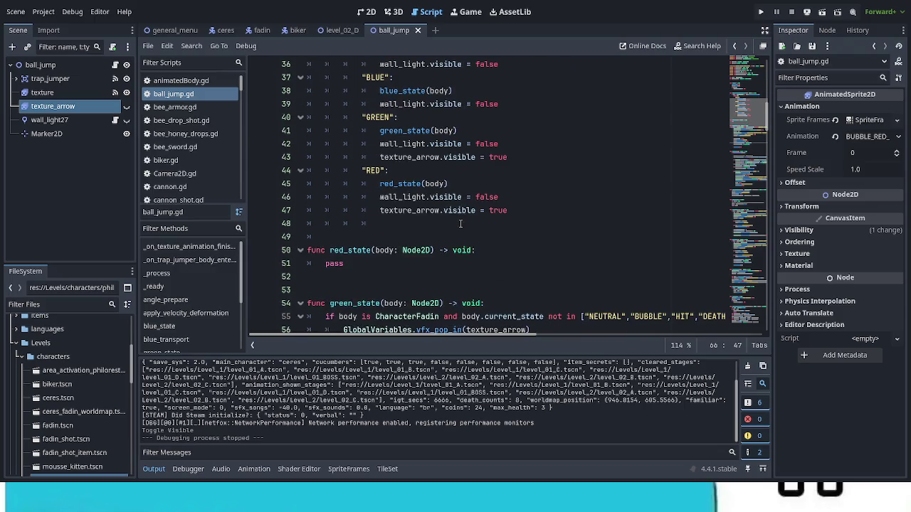
scroll(460, 224, "down", 6)
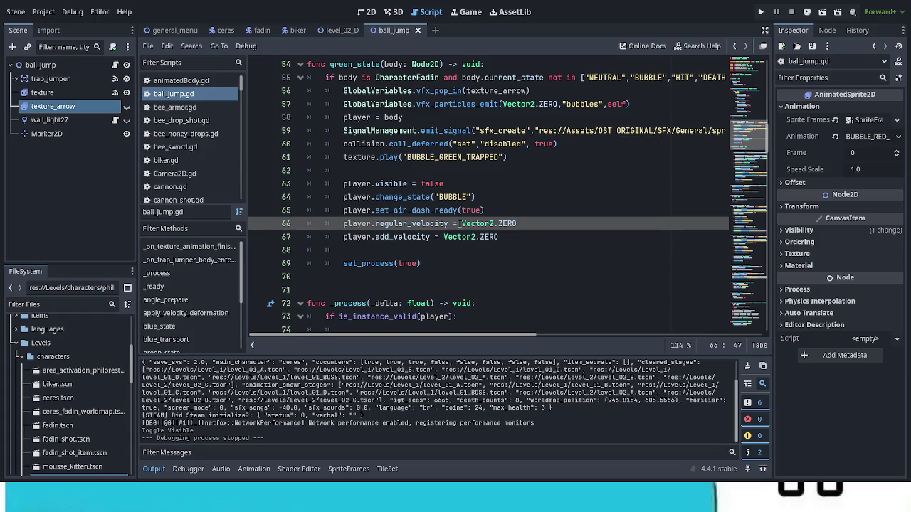
scroll(461, 223, "up", 1)
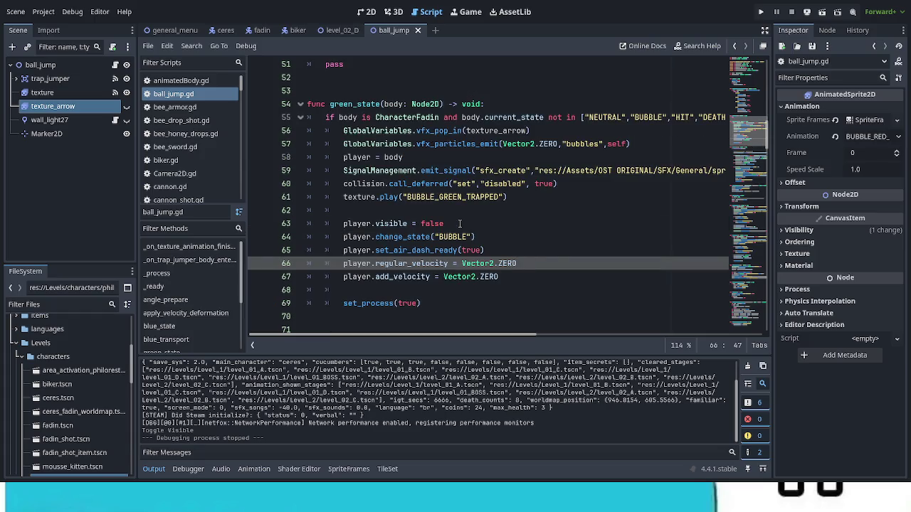
scroll(461, 223, "down", 3)
scroll(460, 223, "down", 3)
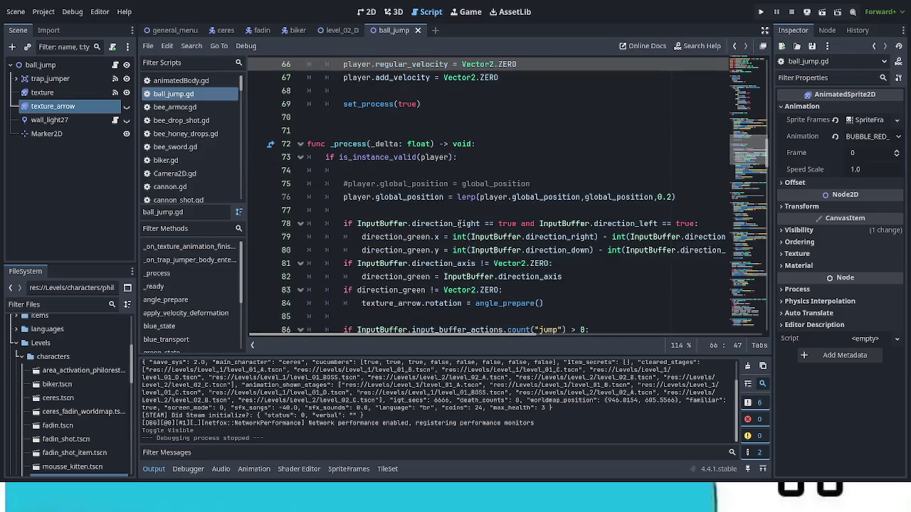
scroll(461, 223, "down", 1)
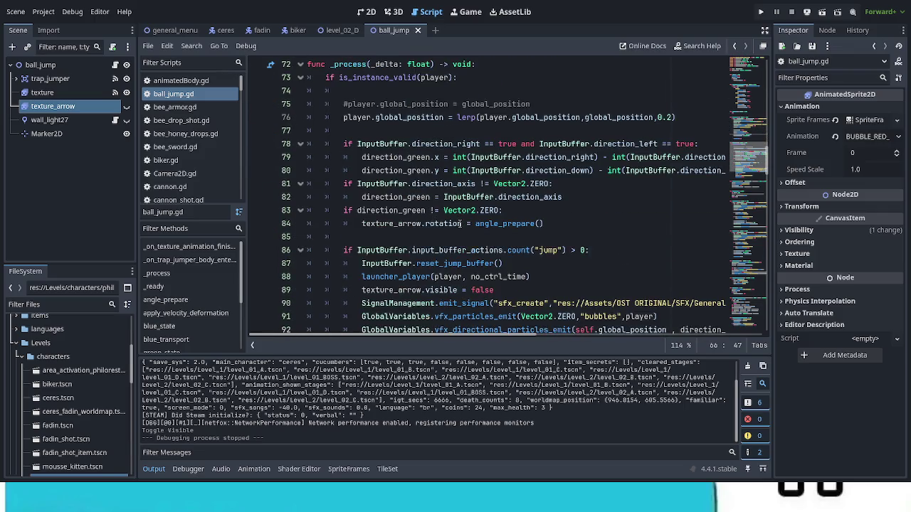
scroll(460, 223, "down", 2)
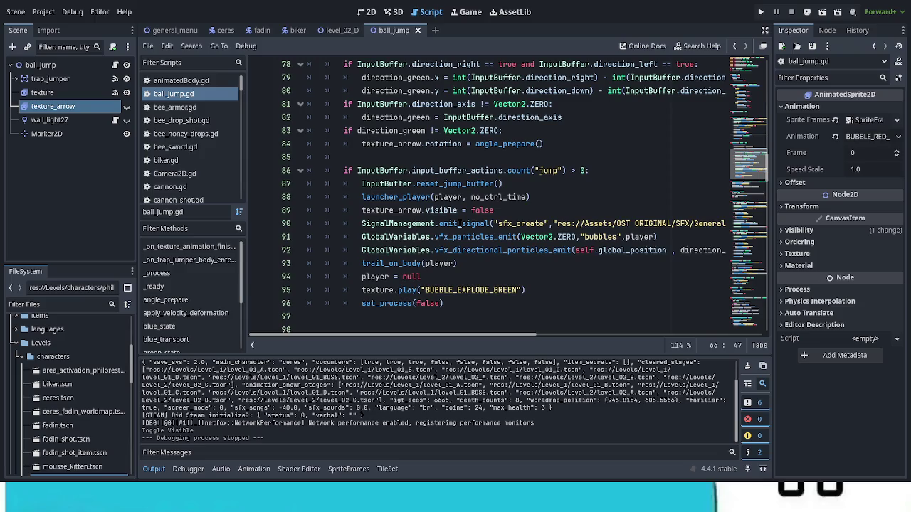
scroll(461, 224, "up", 3)
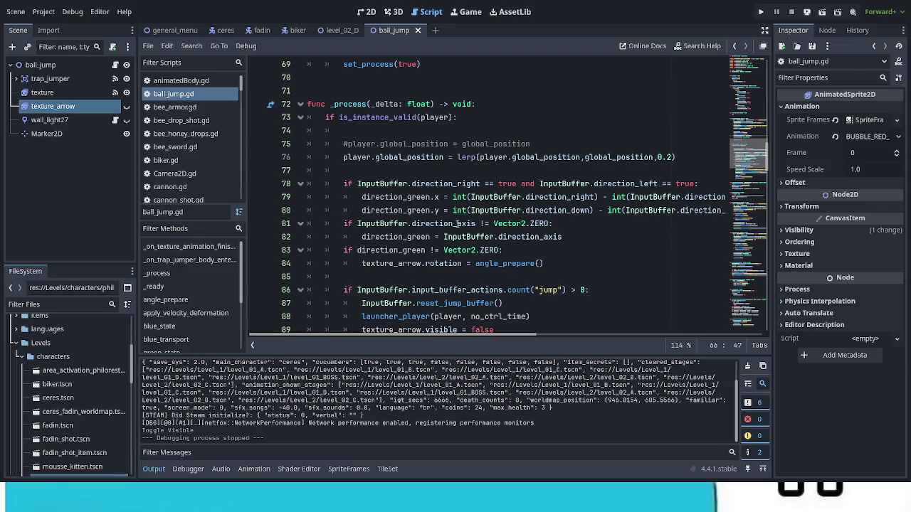
scroll(457, 224, "down", 4)
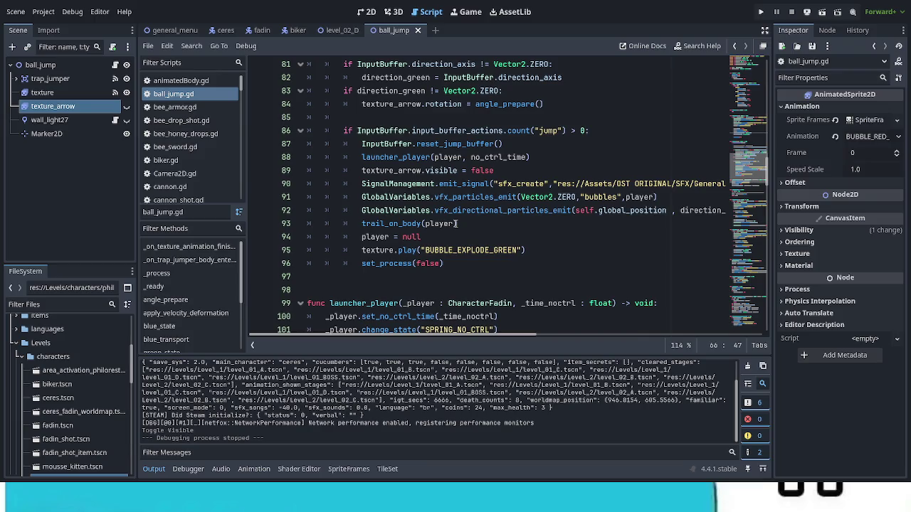
scroll(456, 223, "up", 12)
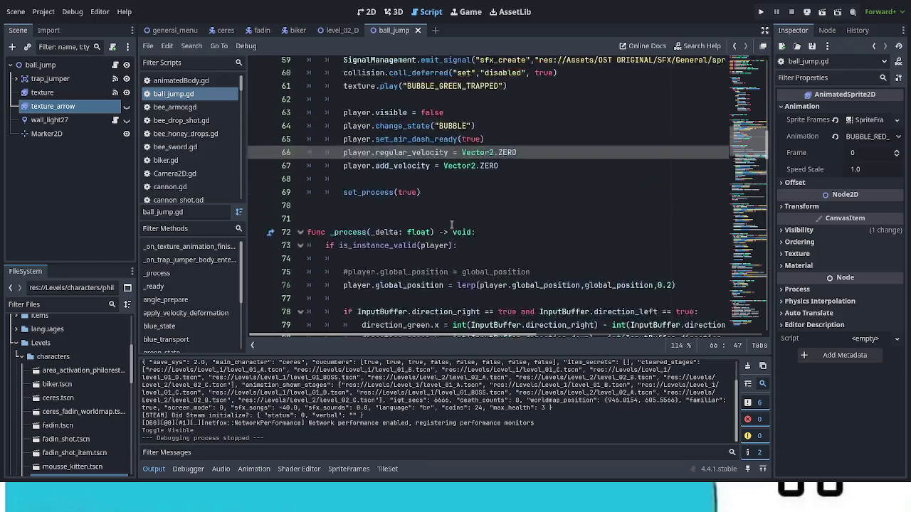
scroll(451, 225, "up", 14)
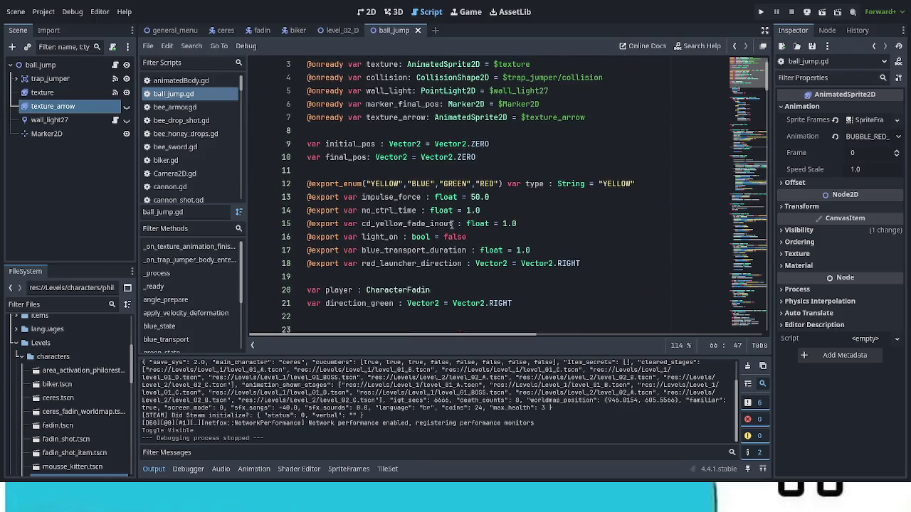
scroll(451, 223, "down", 14)
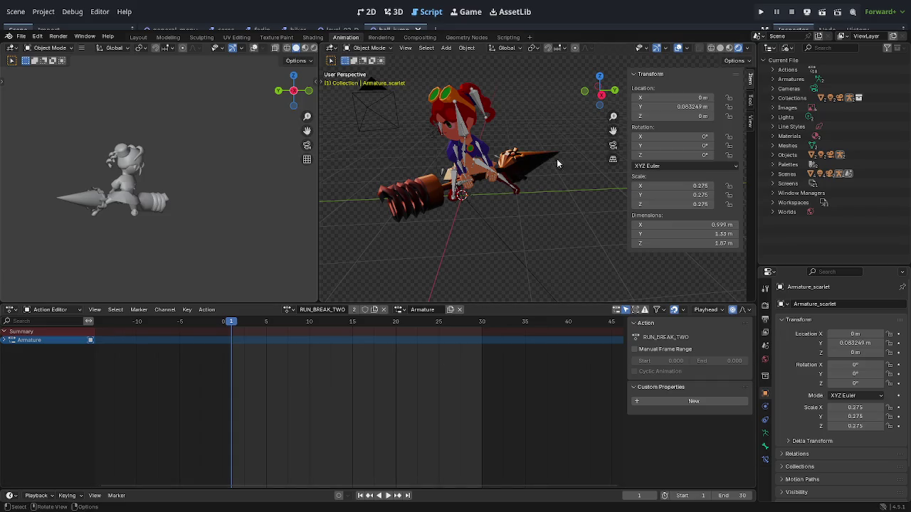
Switch to the Modeling workspace and show the character in rendered shading
left_click_drag(564, 175, 538, 168)
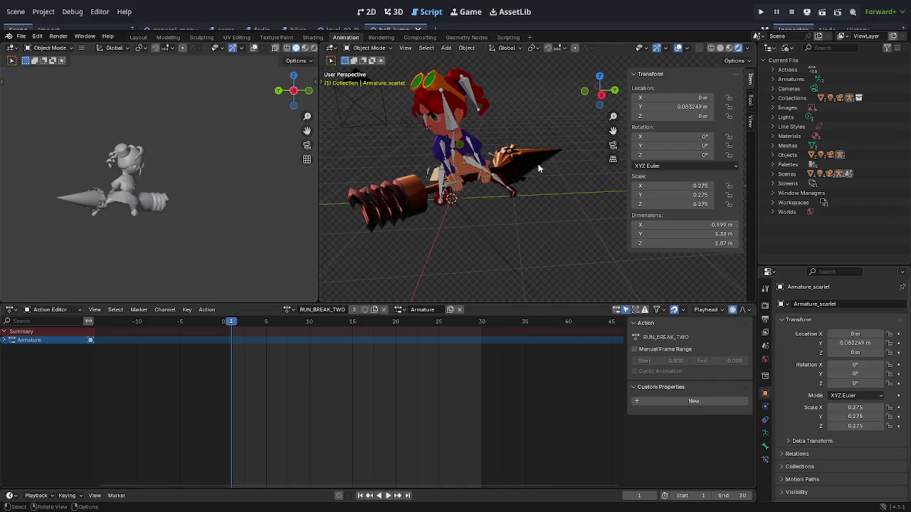
left_click(168, 37)
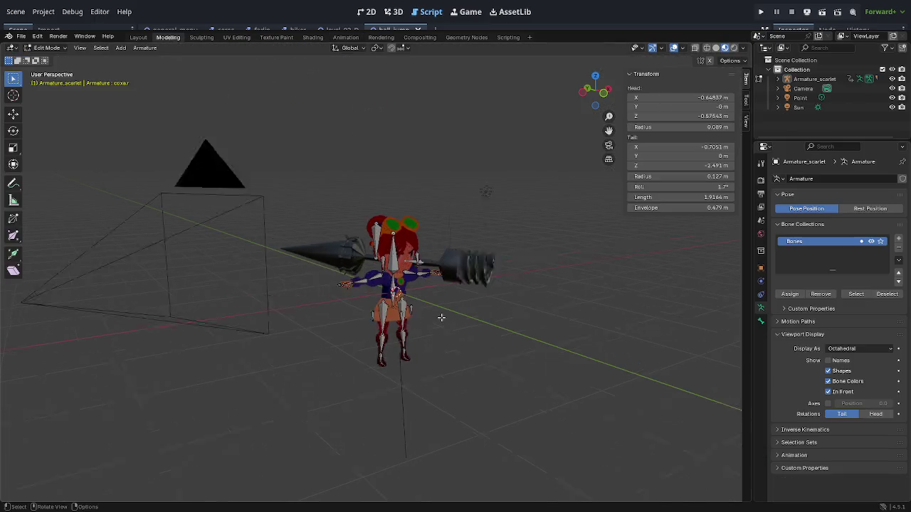
mouse_move(432, 321)
left_mouse_down()
mouse_move(460, 346)
mouse_move(526, 372)
mouse_move(541, 334)
left_mouse_up()
left_click(735, 48)
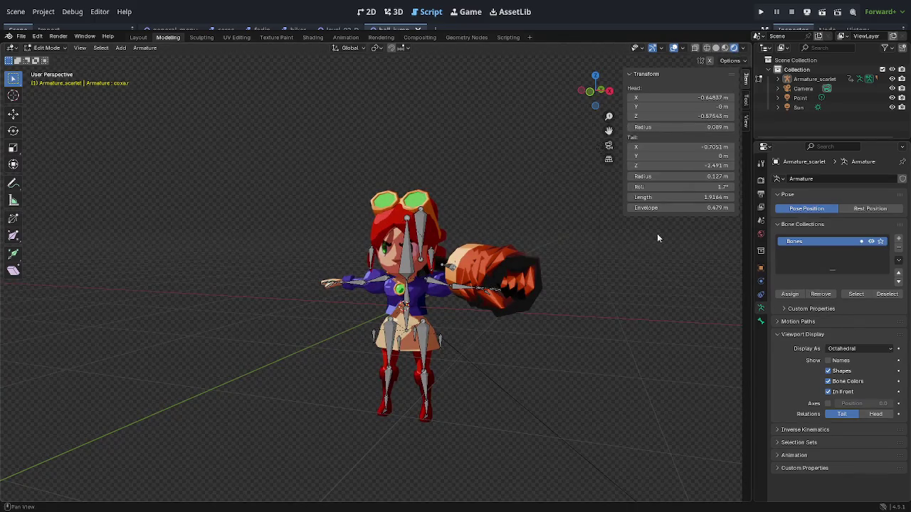
Play and stop the run animation, then return to the Animation workspace
key("space")
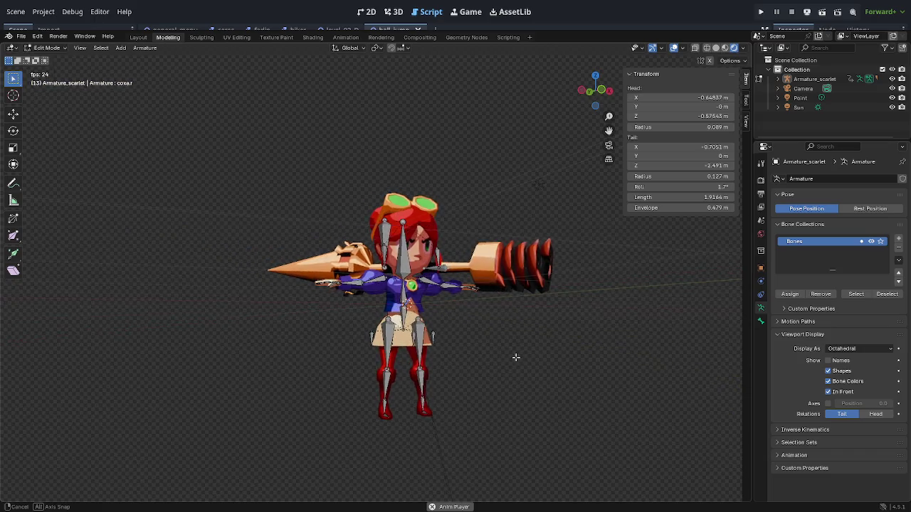
left_click_drag(509, 371, 529, 374)
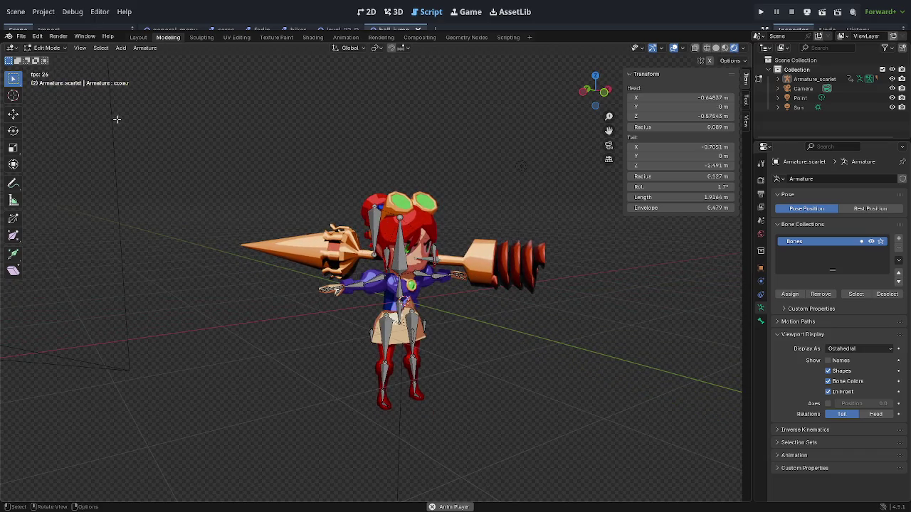
key("space")
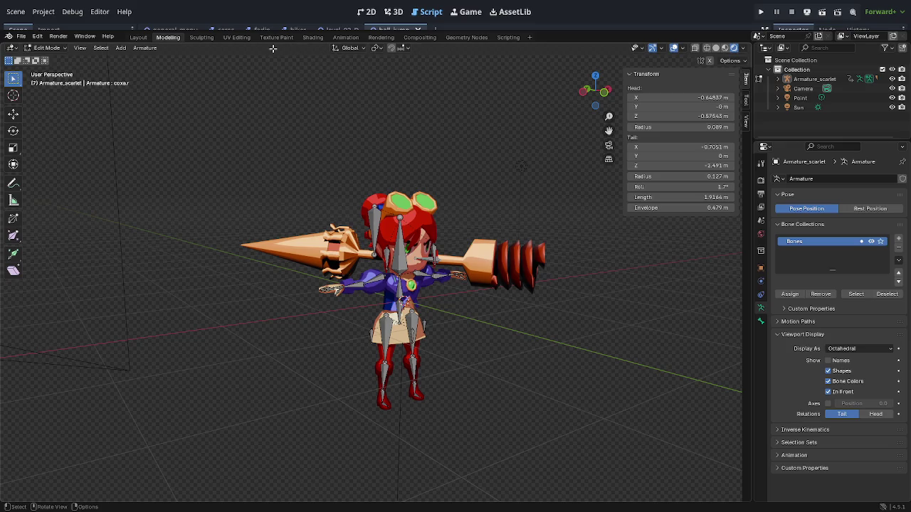
left_click(344, 38)
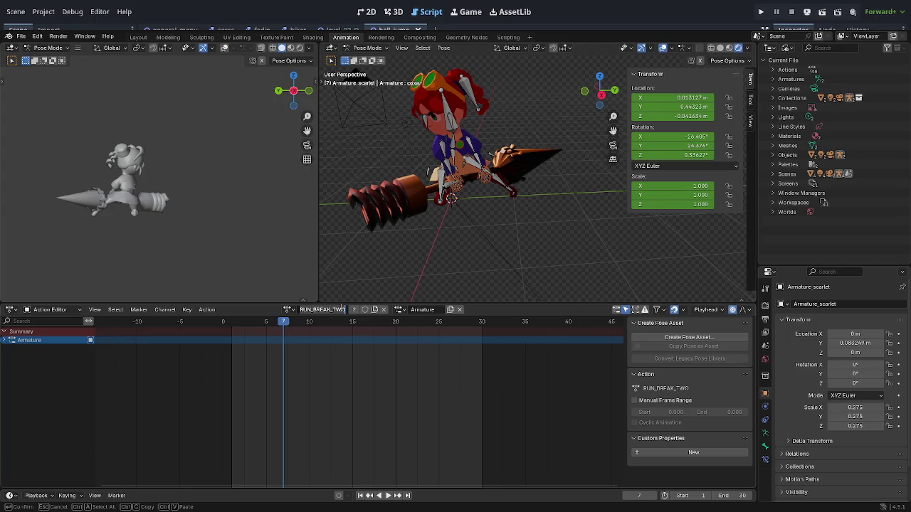
Play through RUN_BREAK_TWO, then switch the armature to the N_LIGHT action
key("space")
mouse_move(255, 333)
left_mouse_down()
mouse_move(363, 341)
mouse_move(160, 343)
left_mouse_up()
key("space")
left_click(407, 312)
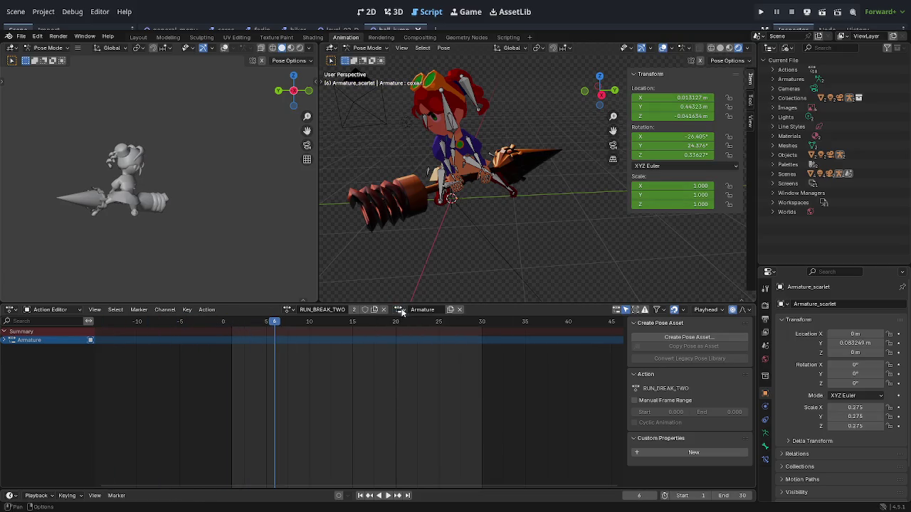
left_click(290, 310)
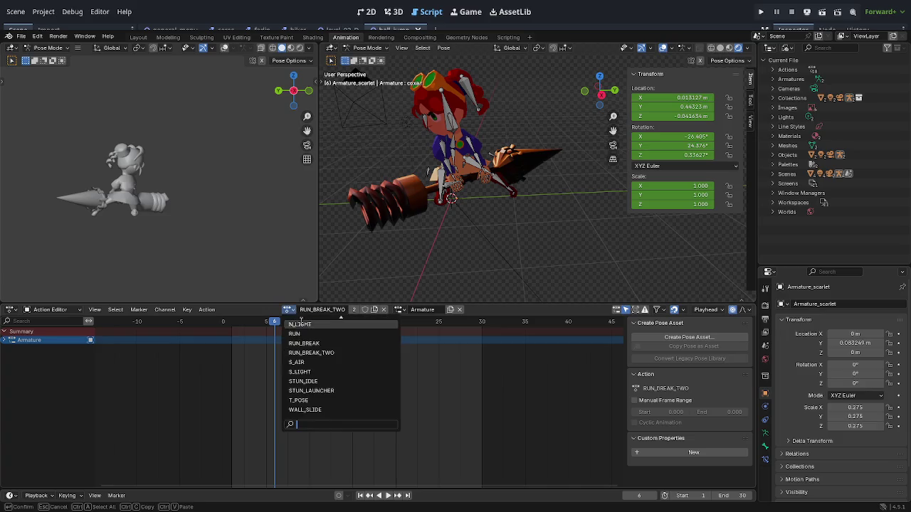
left_click(305, 328)
Switch to the DASH action and play it while orbiting the view
left_click(294, 310)
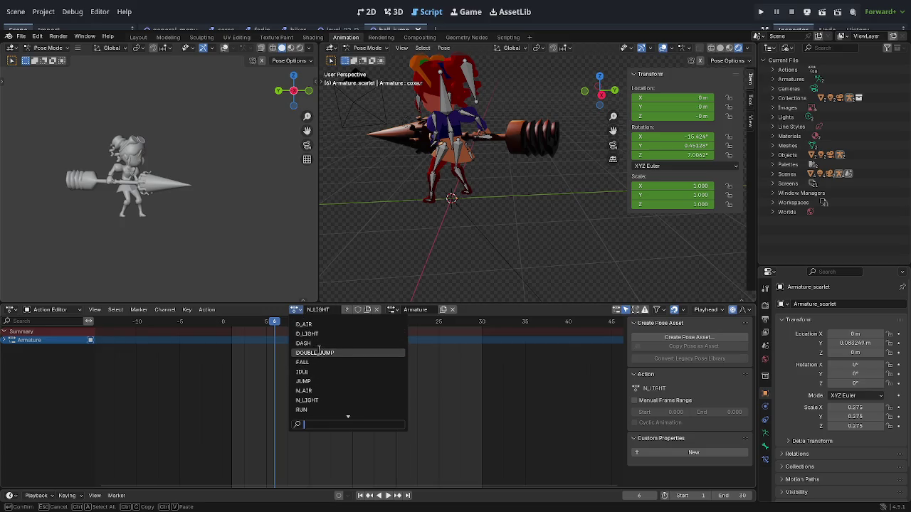
left_click(313, 343)
key("space")
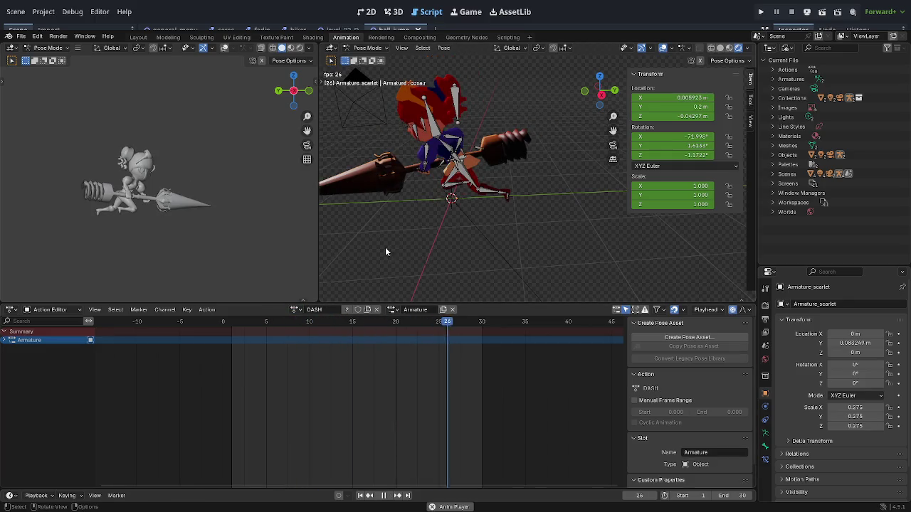
scroll(466, 247, "up", 6)
left_click_drag(551, 217, 496, 215)
scroll(496, 215, "down", 6)
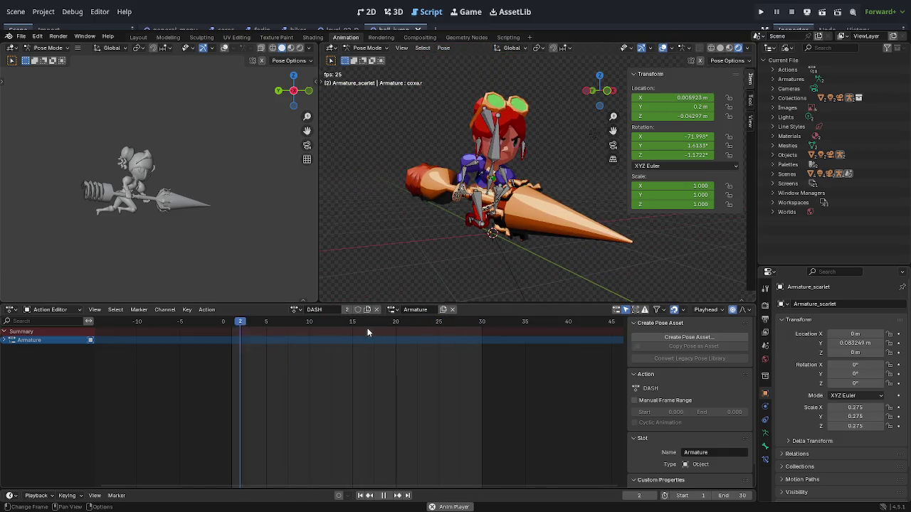
key("space")
Switch to the N_AIR action and play it
left_click(296, 310)
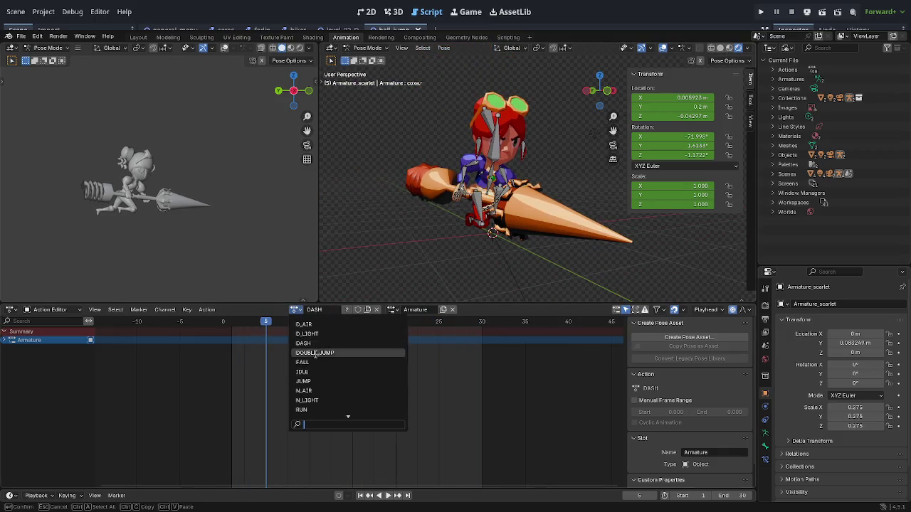
left_click(318, 390)
key("space")
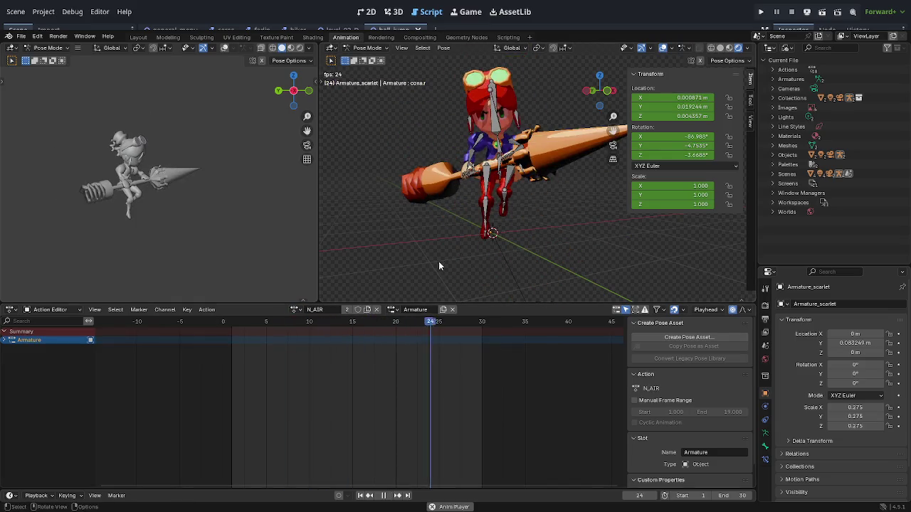
mouse_move(437, 242)
left_mouse_down()
mouse_move(472, 240)
mouse_move(455, 254)
mouse_move(490, 239)
left_mouse_up()
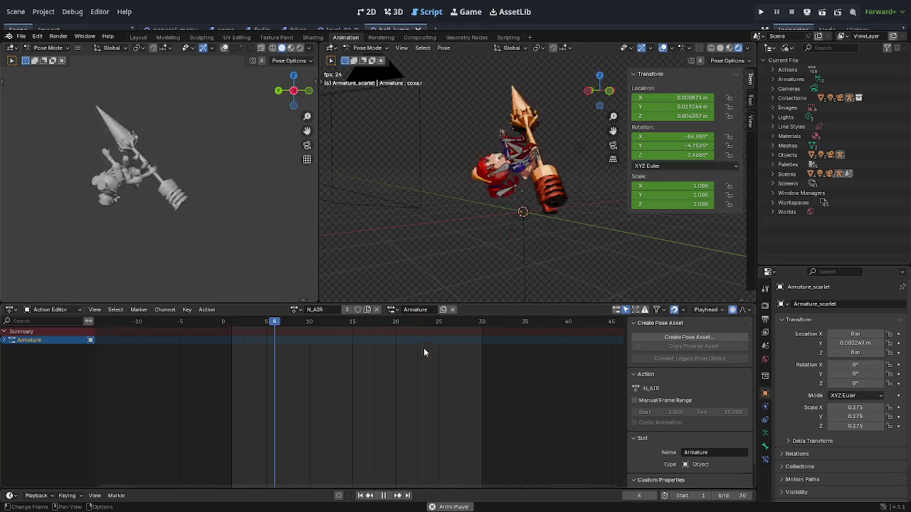
Preview the JUMP action, then switch to DOUBLE_JUMP and play it
left_click(296, 309)
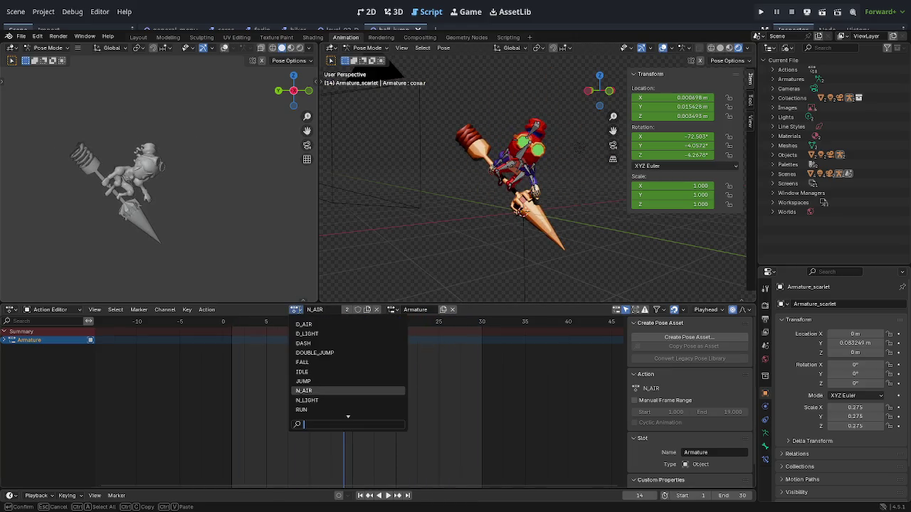
left_click(318, 382)
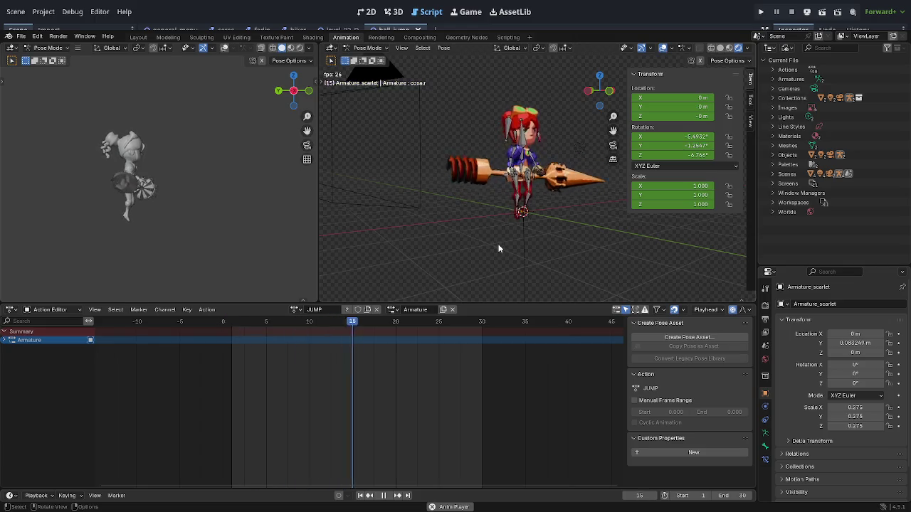
key("space")
left_click(295, 309)
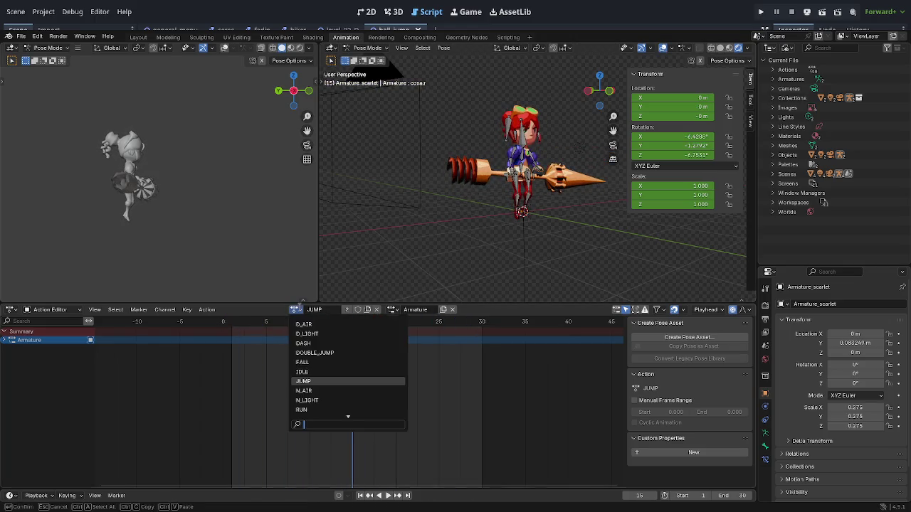
left_click(314, 353)
key("space")
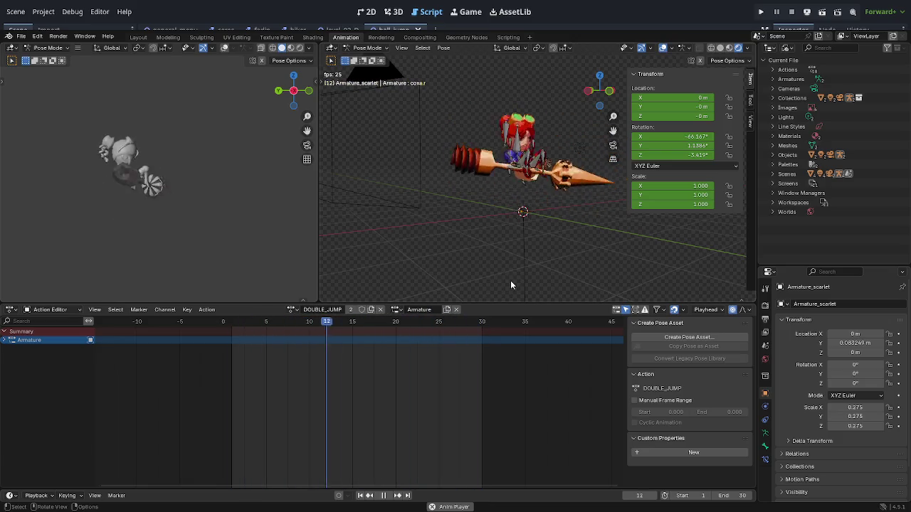
key("space")
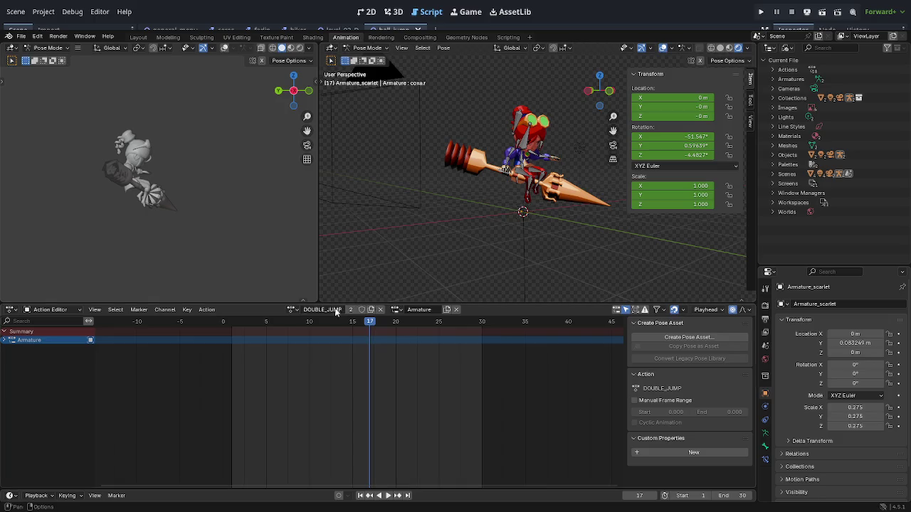
Switch to the RUN action and play it in material preview, stopping at frame 10
left_click(294, 311)
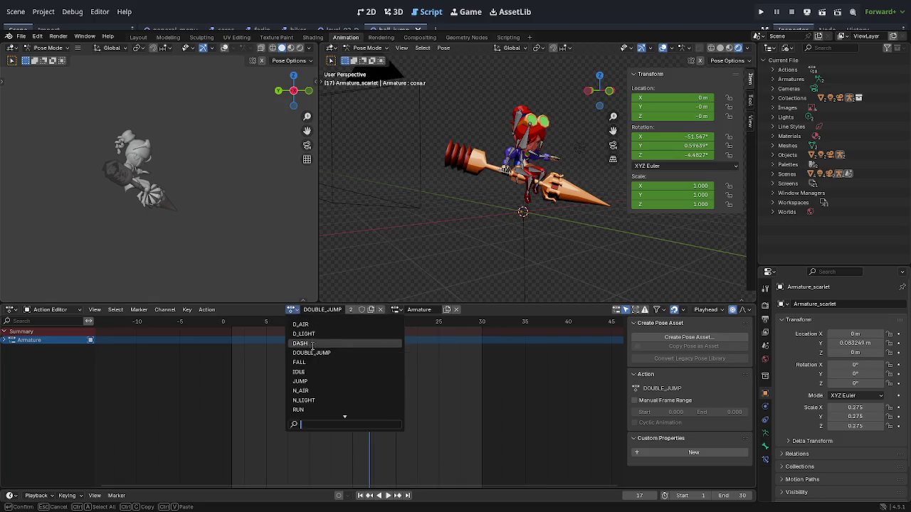
left_click(319, 410)
key("space")
mouse_move(479, 289)
left_mouse_down()
mouse_move(530, 246)
mouse_move(430, 262)
mouse_move(525, 261)
mouse_move(594, 222)
mouse_move(561, 227)
mouse_move(583, 215)
left_mouse_up()
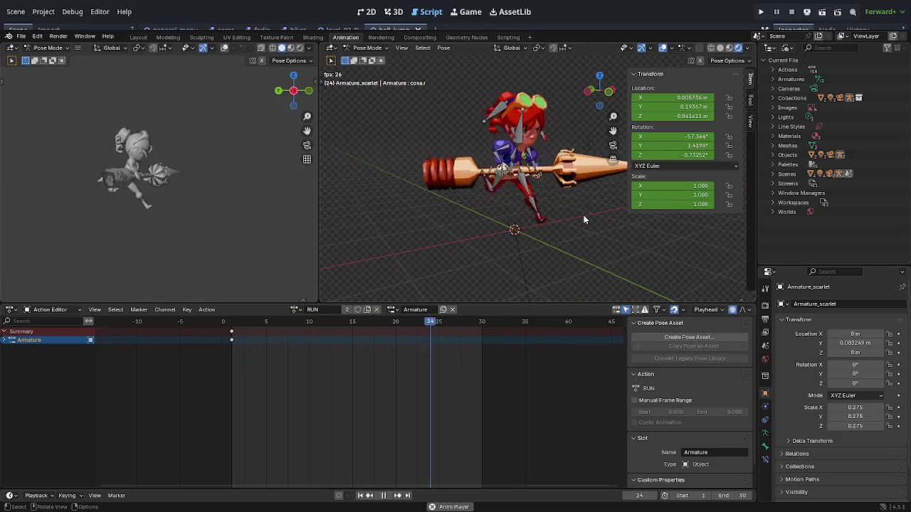
left_click(730, 48)
left_click(719, 48)
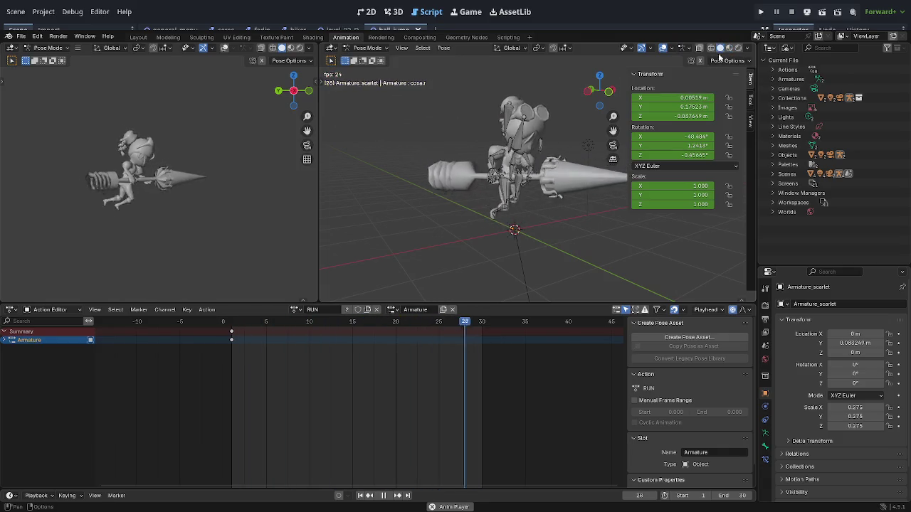
left_click(729, 48)
mouse_move(661, 79)
left_mouse_down()
mouse_move(559, 137)
mouse_move(452, 225)
mouse_move(497, 105)
mouse_move(452, 131)
mouse_move(488, 145)
mouse_move(465, 141)
left_mouse_up()
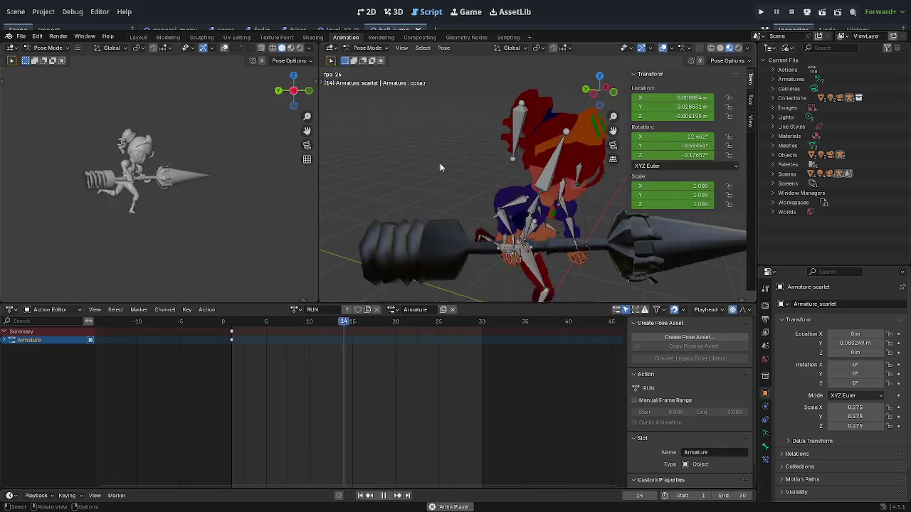
left_click_drag(525, 177, 544, 221)
mouse_move(443, 205)
left_mouse_down()
mouse_move(575, 210)
mouse_move(525, 205)
mouse_move(527, 218)
mouse_move(551, 219)
mouse_move(546, 211)
left_mouse_up()
key("space")
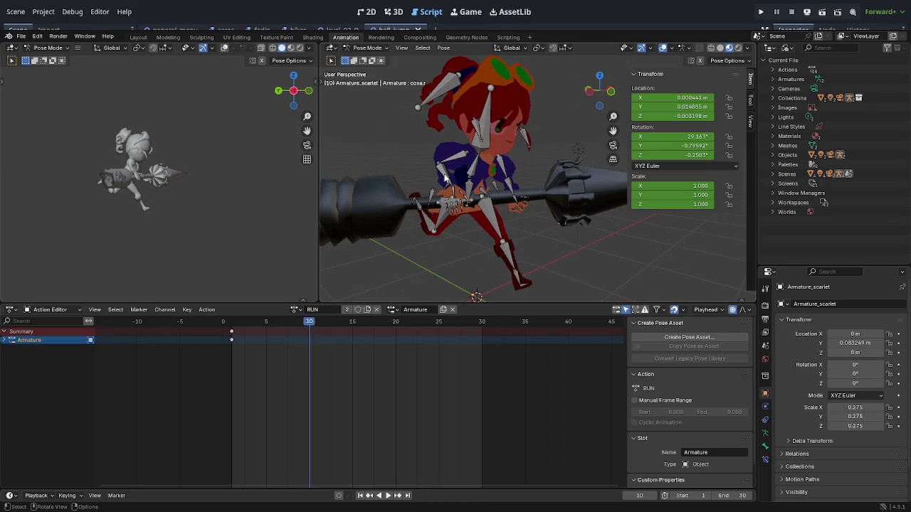
Rotate the braco.r upper arm bone to a new pose
left_click(447, 179)
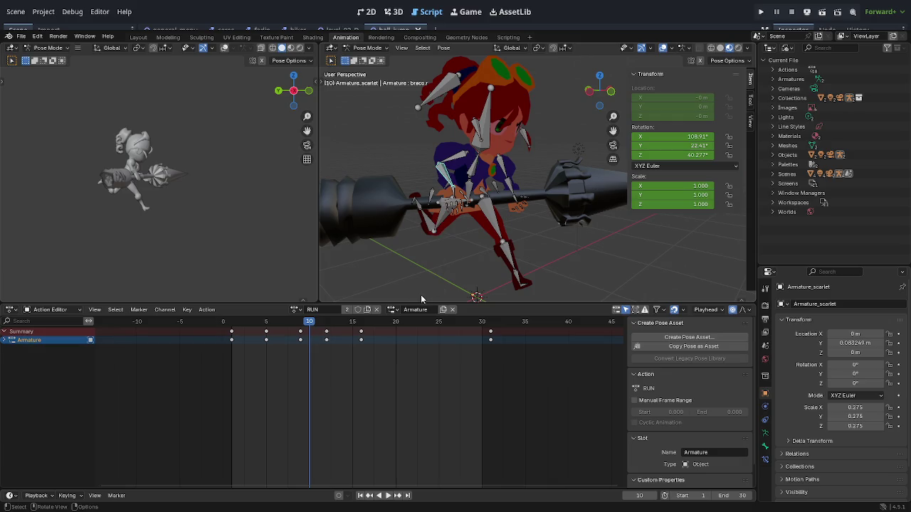
key("r")
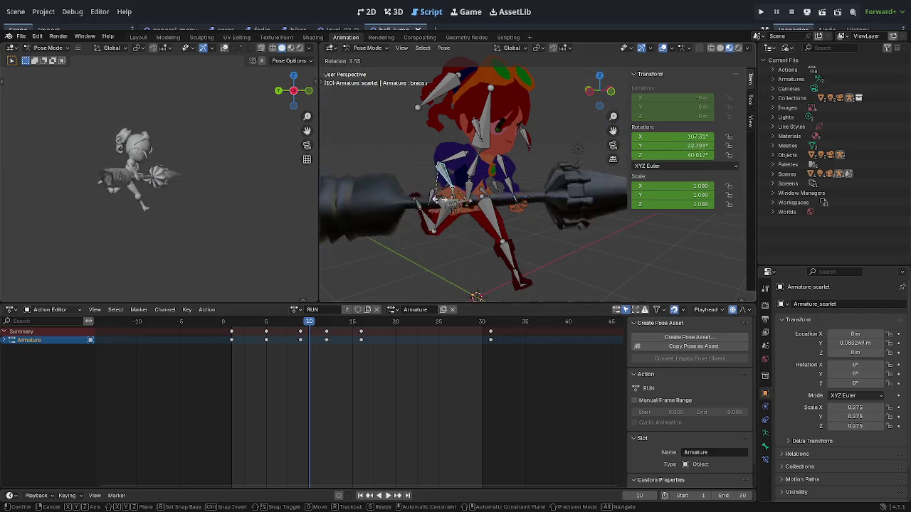
left_click(429, 182)
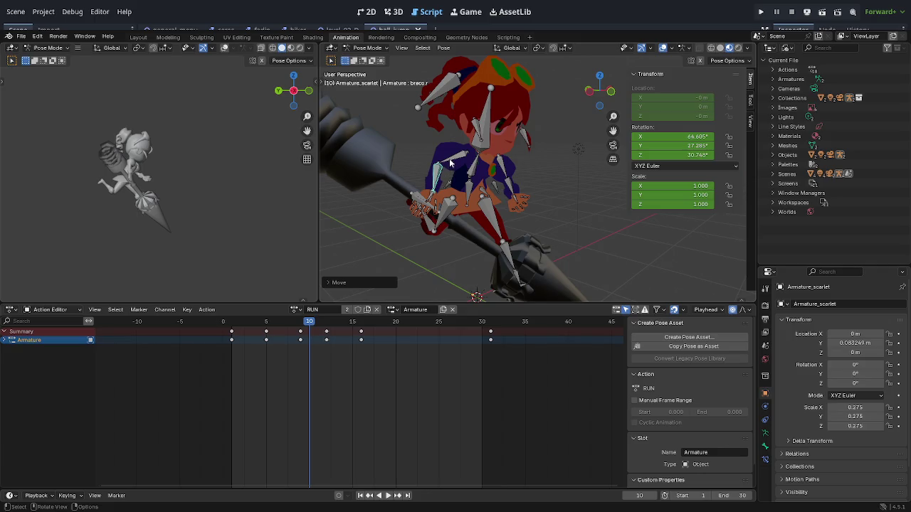
Try moving the antibraco.r forearm, cancel it, and quit Blender past the save prompt
left_click(450, 163)
key("g")
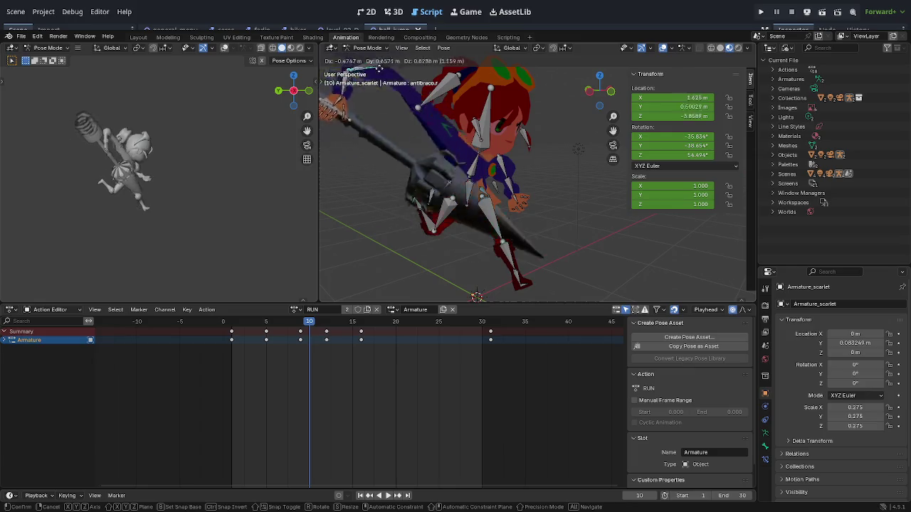
key("Escape")
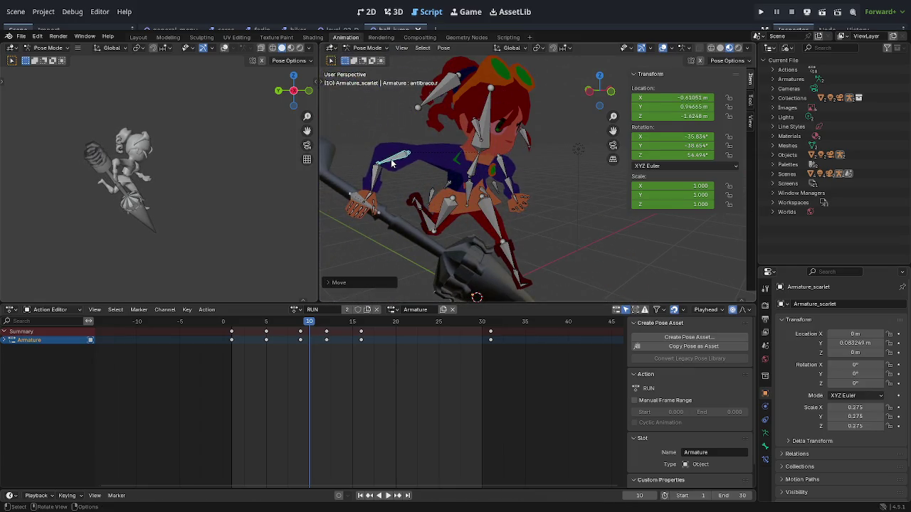
left_click(563, 208)
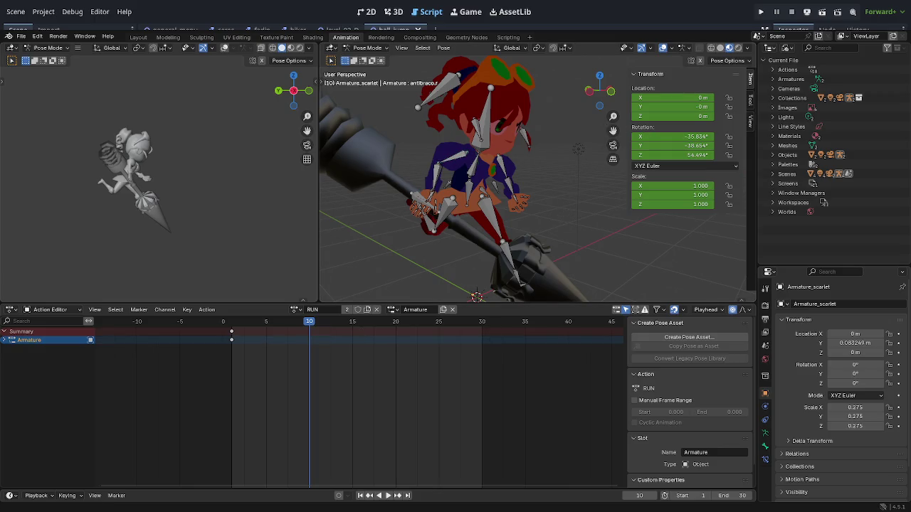
key("ctrl+q")
left_click(478, 285)
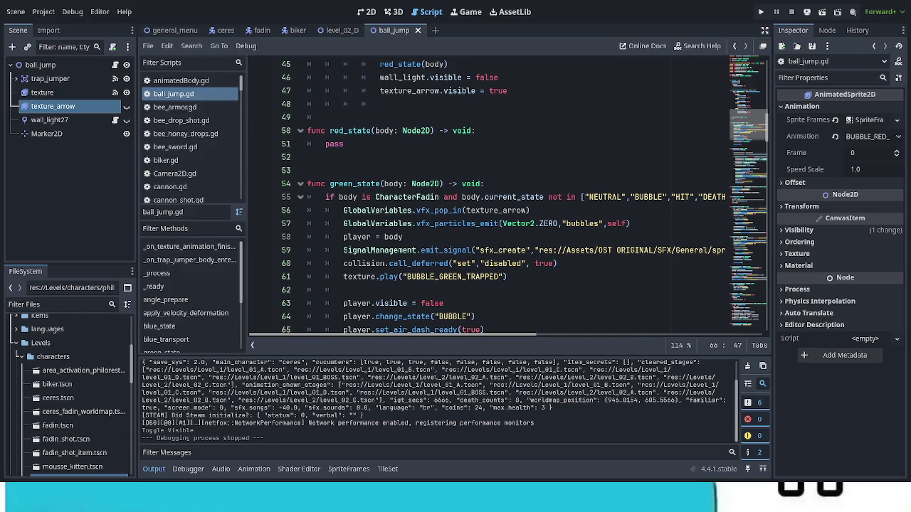
Insert a blank indented line right after the func _process header in ball_jump.gd
scroll(483, 262, "down", 2)
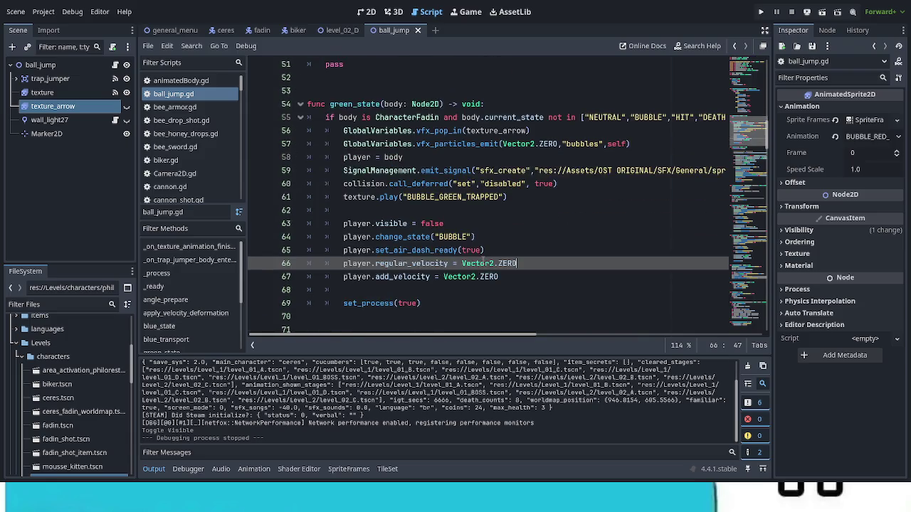
scroll(483, 263, "down", 2)
scroll(481, 258, "up", 1)
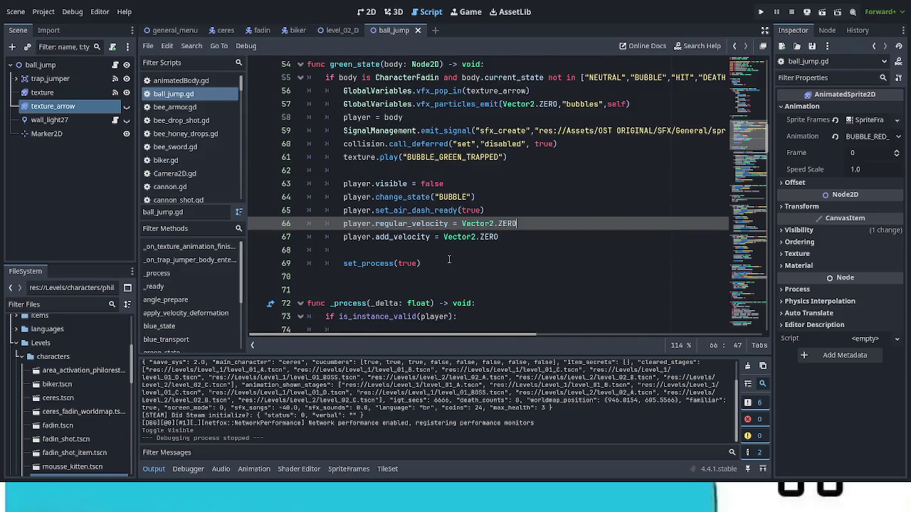
scroll(430, 273, "down", 1)
left_click(491, 265)
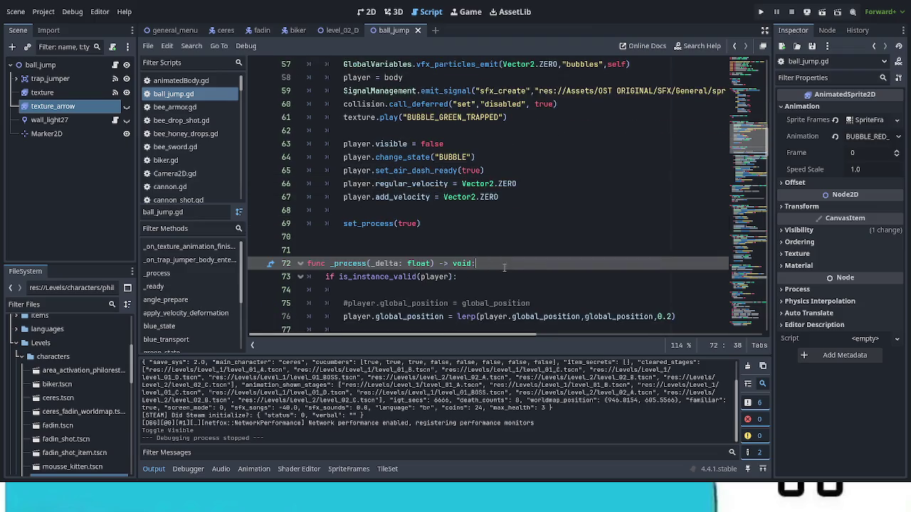
key("Return")
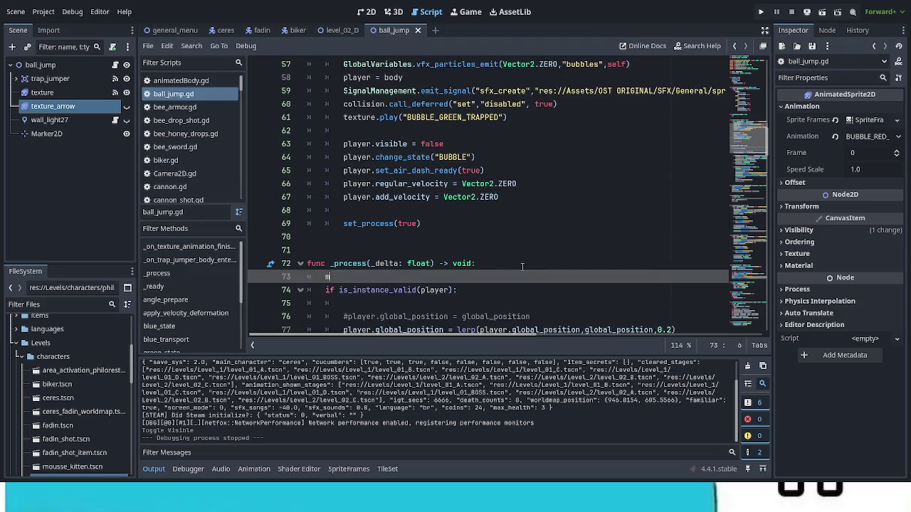
Add a `match type:` statement with a quoted "GREEN": branch at the top of _process
type("match ")
type("type")
type(":")
key("Return")
type("GREEN")
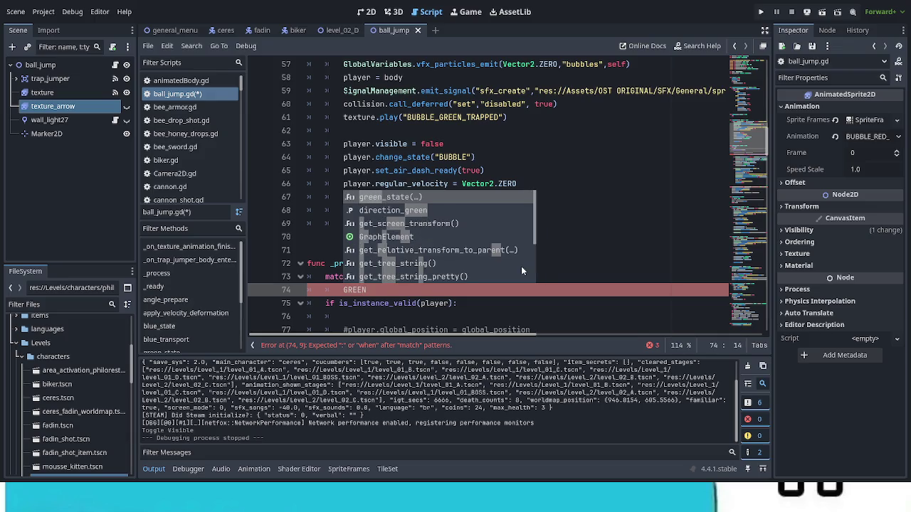
key("Home")
type("\"")
key("End")
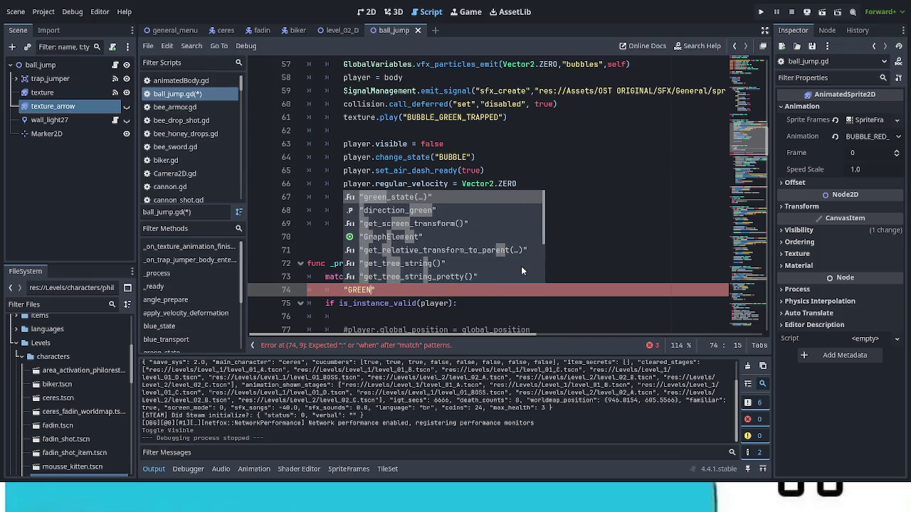
type("\":")
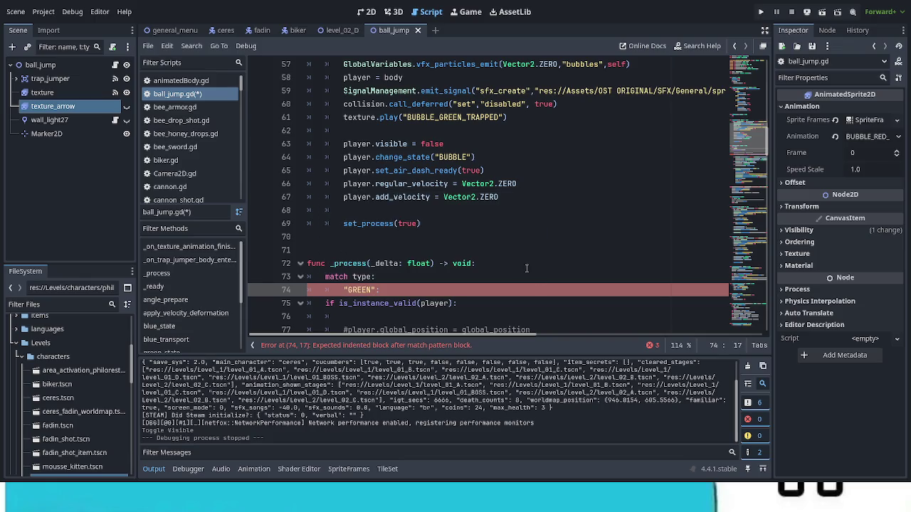
Select the existing _process body below the new GREEN branch
scroll(540, 284, "down", 3)
scroll(541, 284, "down", 4)
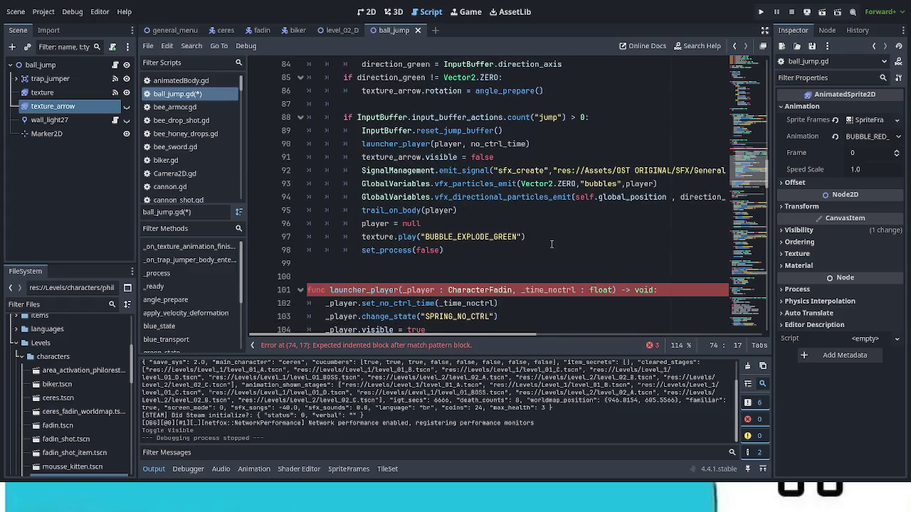
scroll(552, 244, "up", 2)
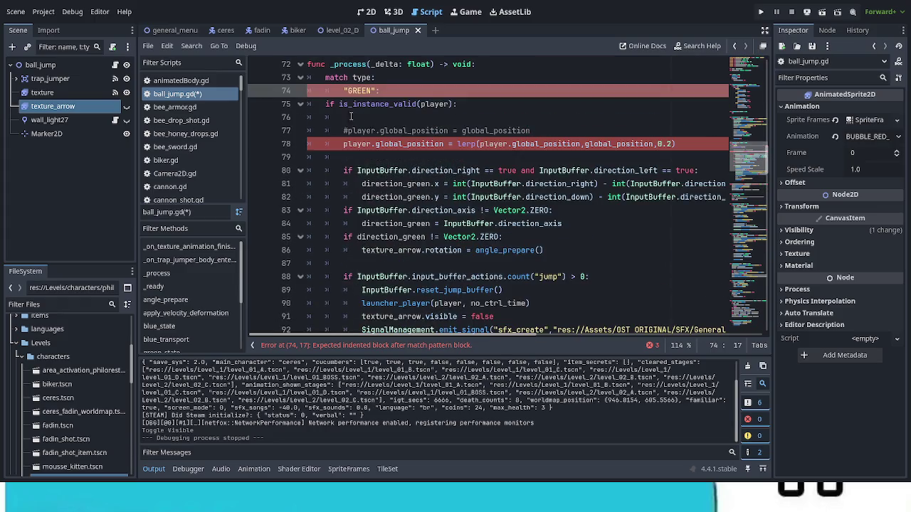
mouse_move(328, 106)
left_mouse_down()
mouse_move(498, 151)
mouse_move(470, 324)
mouse_move(470, 254)
mouse_move(473, 261)
left_mouse_up()
Indent the selected _process body two levels so it sits under the "GREEN": branch
key("Tab")
scroll(474, 233, "up", 3)
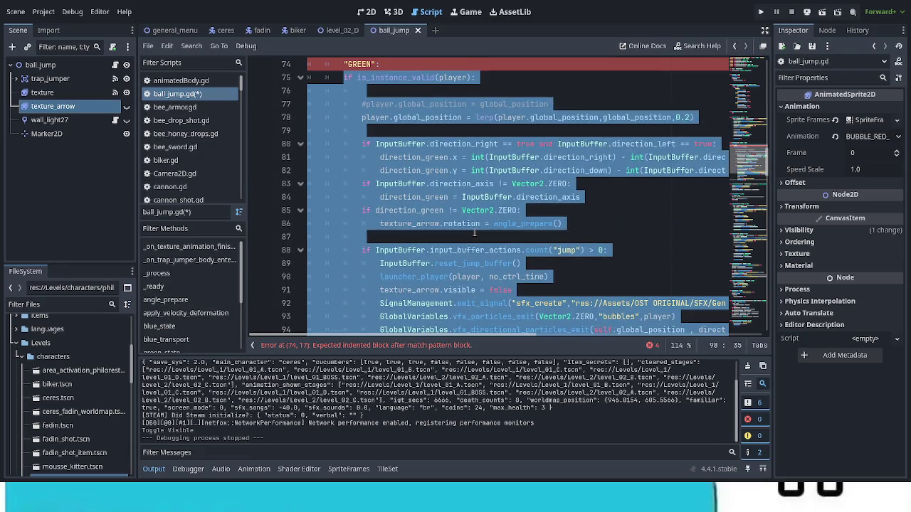
scroll(474, 232, "up", 1)
key("Tab")
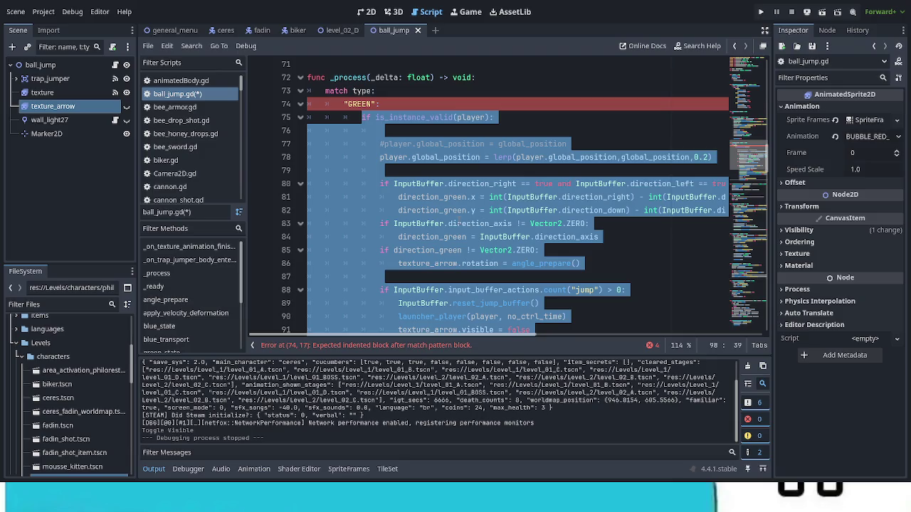
scroll(459, 210, "down", 3)
left_click(530, 250)
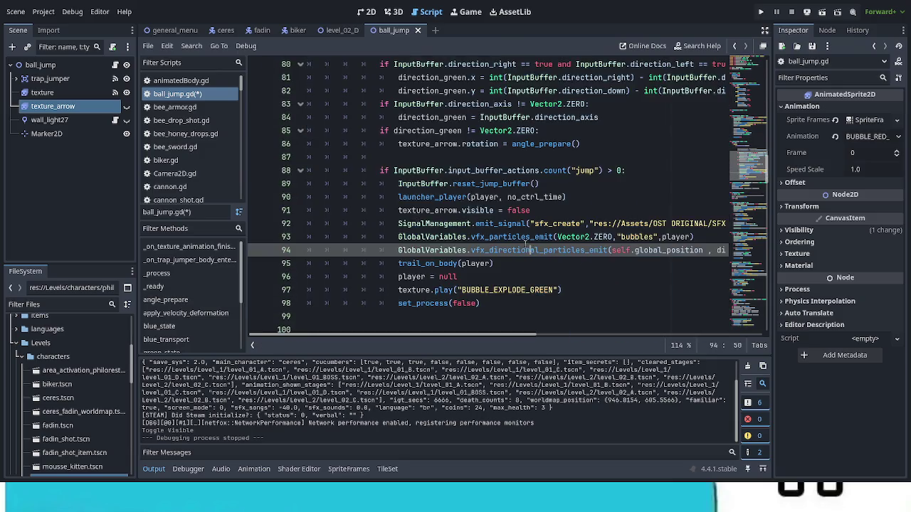
scroll(529, 249, "up", 2)
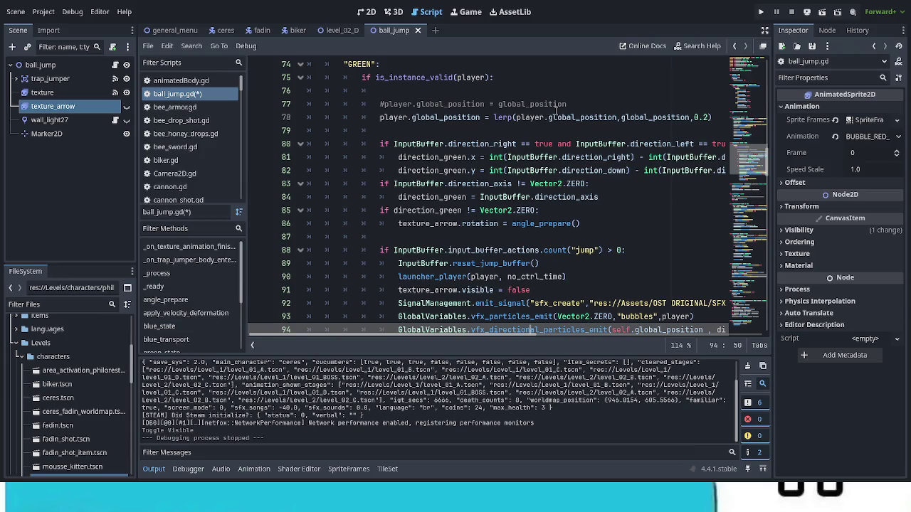
Delete the commented-out #player.global_position line and its leftover blank line
left_click_drag(580, 105, 324, 91)
key("BackSpace")
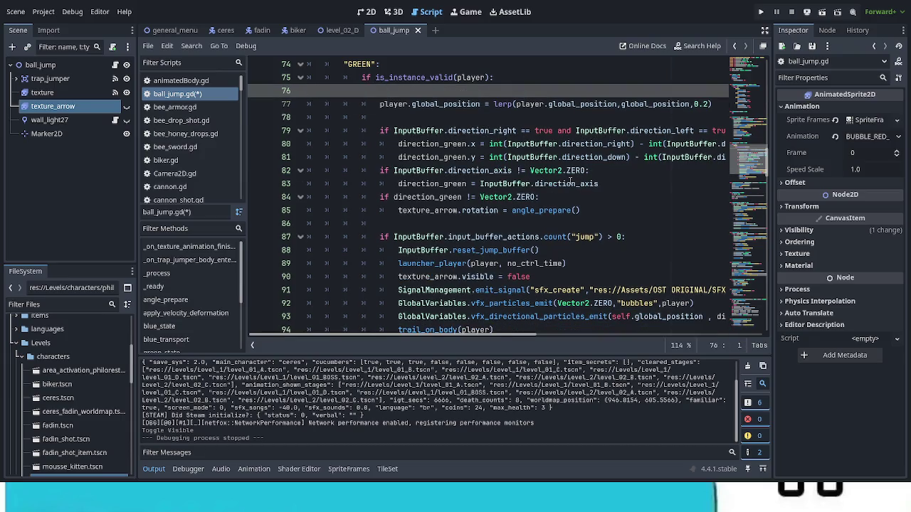
key("BackSpace")
scroll(573, 185, "down", 1)
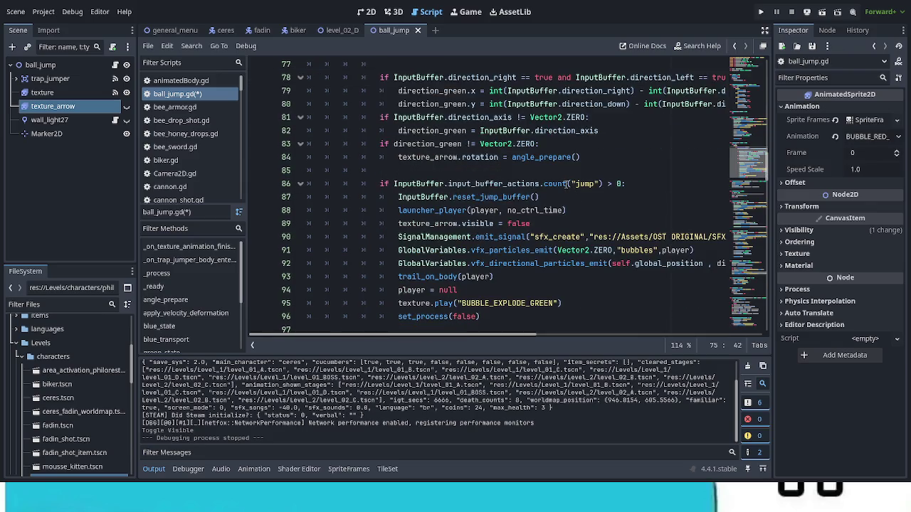
scroll(567, 183, "down", 3)
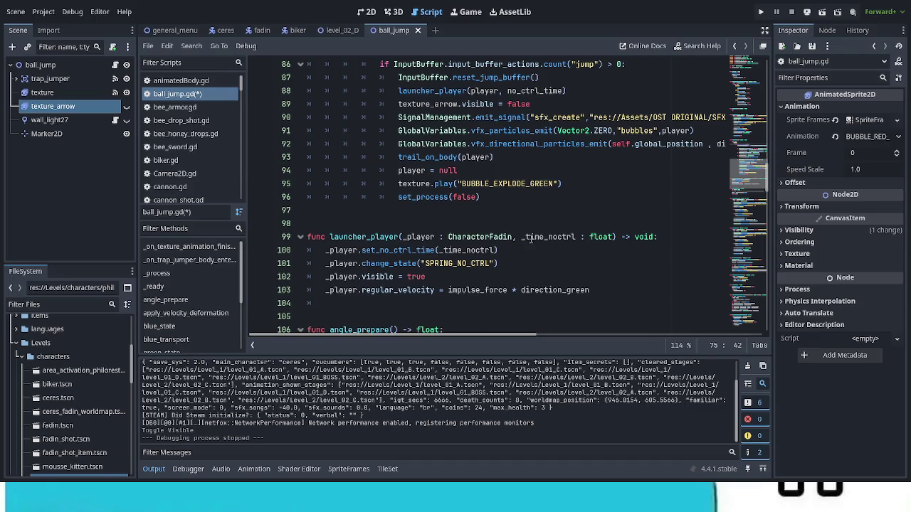
scroll(525, 231, "down", 2)
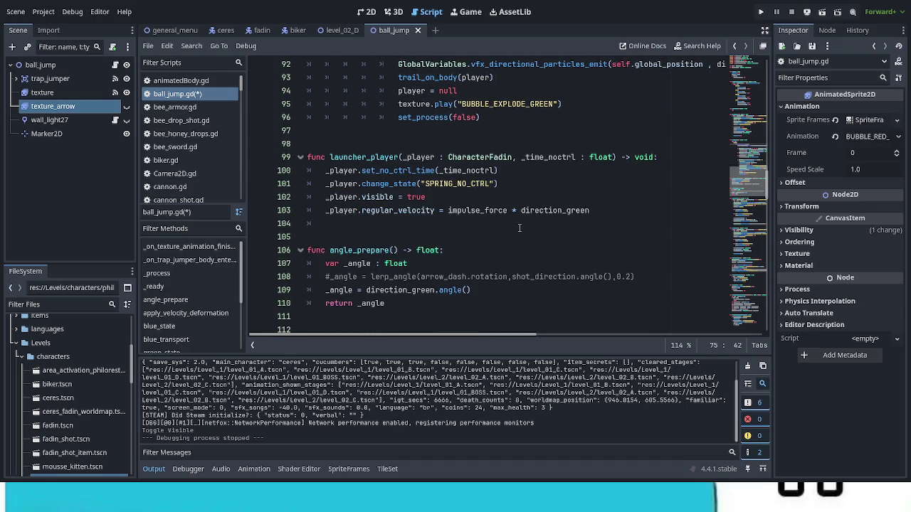
scroll(516, 228, "up", 2)
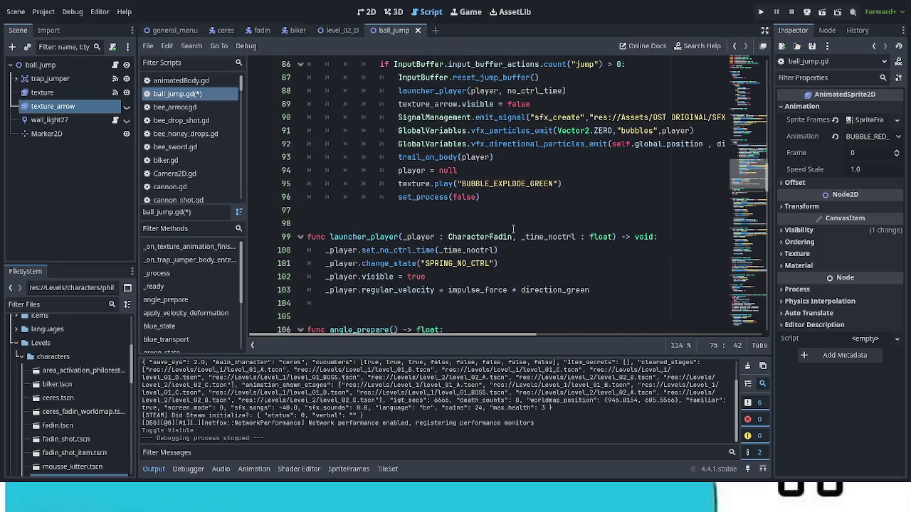
scroll(512, 229, "up", 1)
scroll(513, 229, "up", 6)
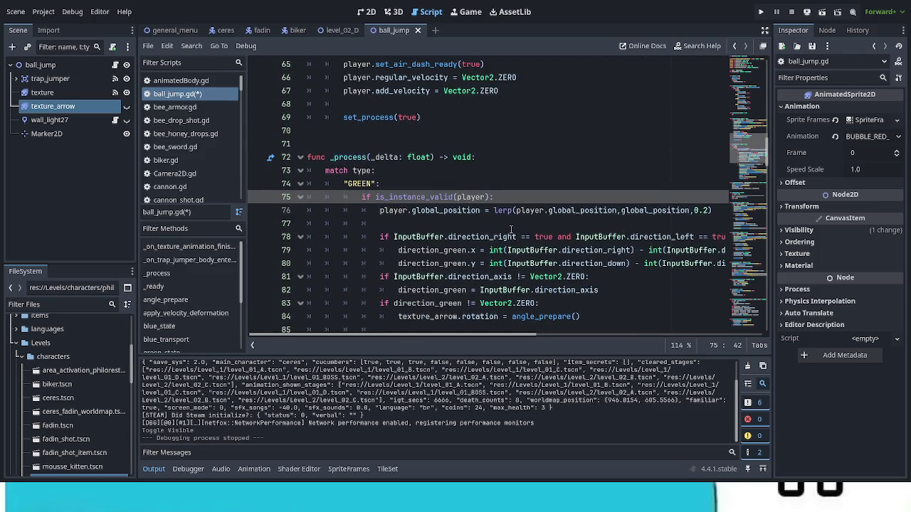
scroll(506, 229, "up", 5)
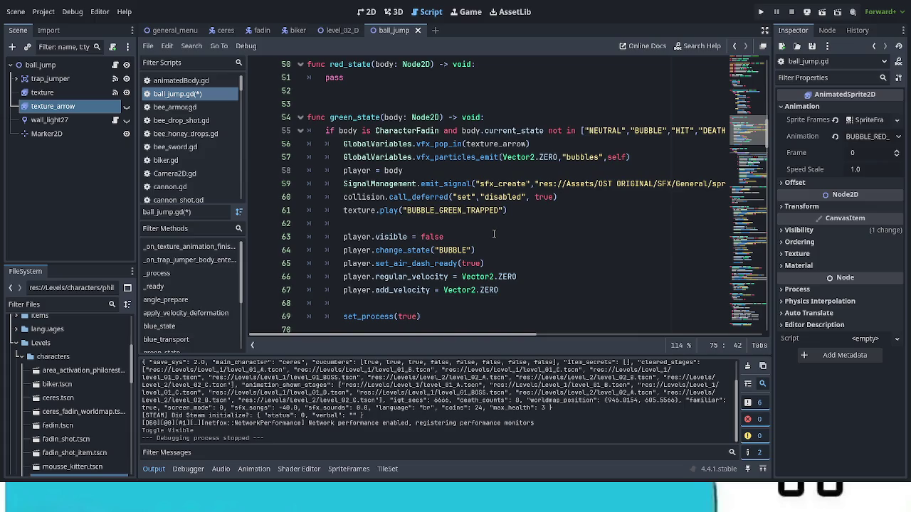
mouse_move(427, 317)
left_mouse_down()
mouse_move(334, 170)
mouse_move(328, 130)
left_mouse_up()
key("ctrl+c")
double_click(334, 77)
key("ctrl+v")
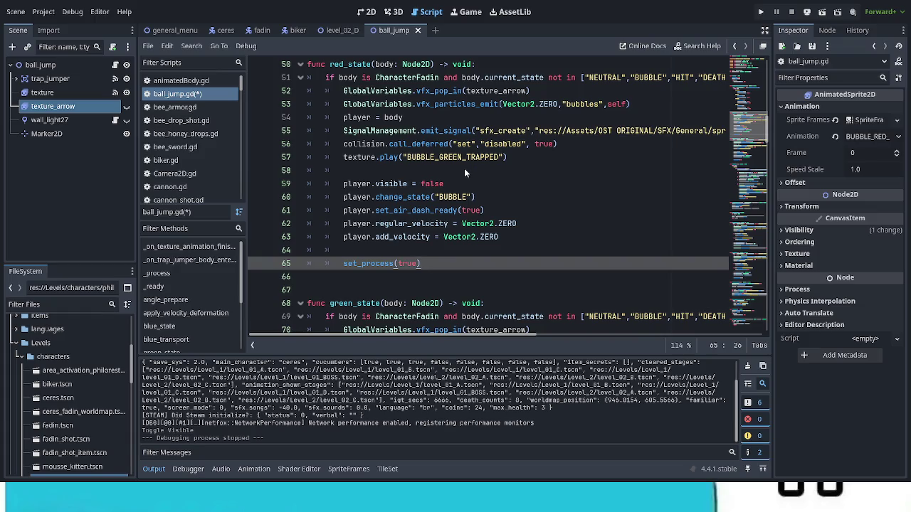
left_click(313, 183)
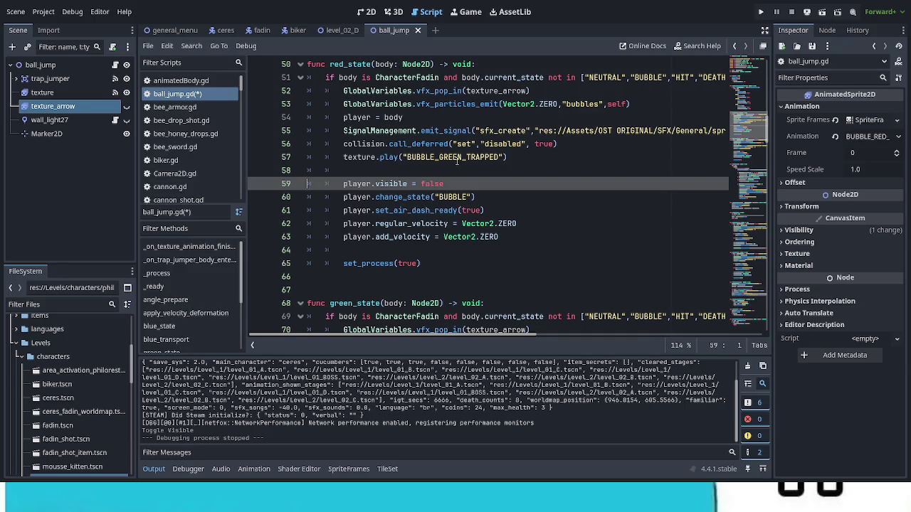
Select texture_arrow and compare its BUBBLE_GREEN_TRAPPED and BUBBLE_RED_ARROW animation frames
left_click(84, 175)
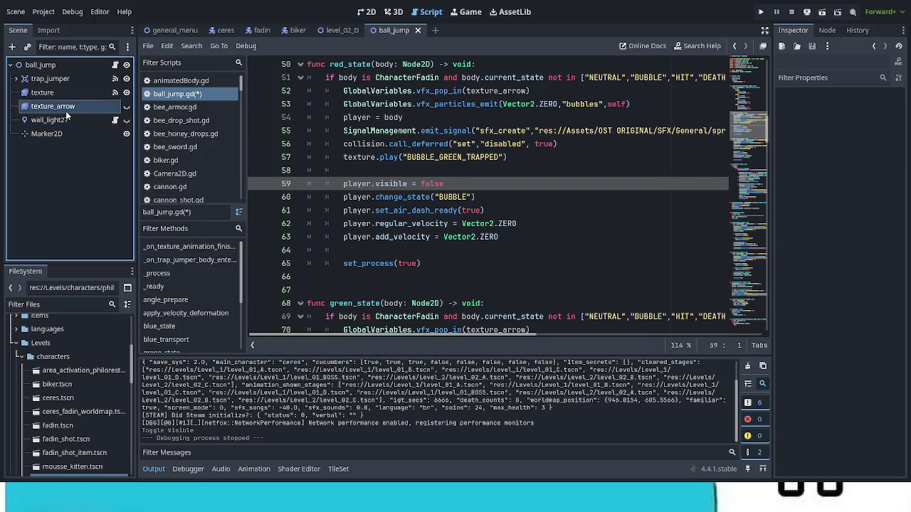
left_click(66, 111)
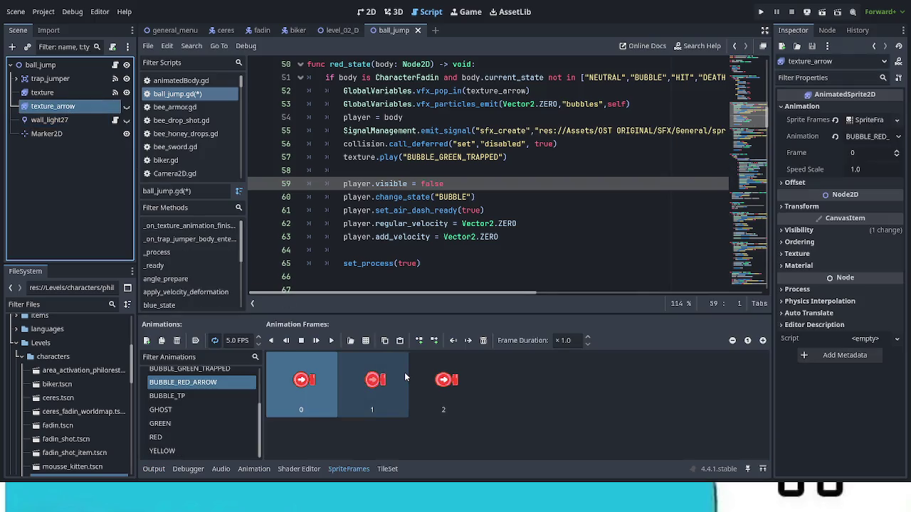
left_click(234, 375)
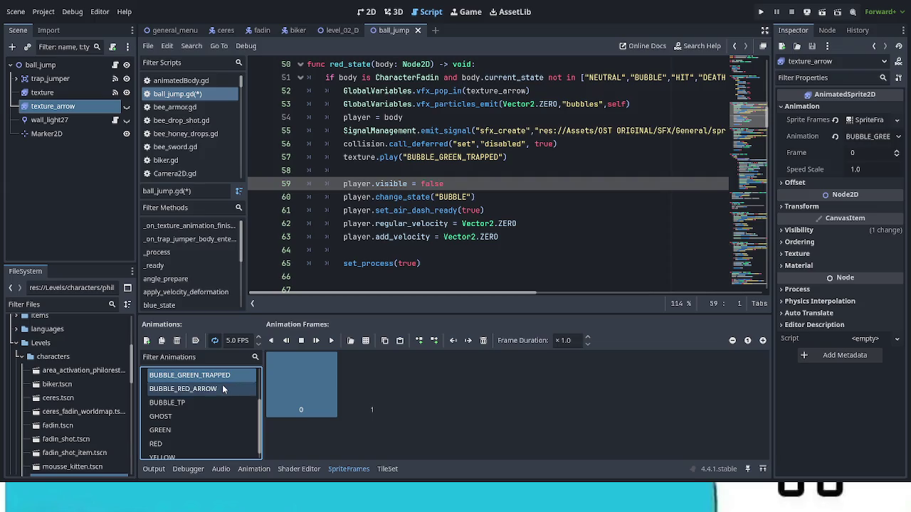
left_click(223, 388)
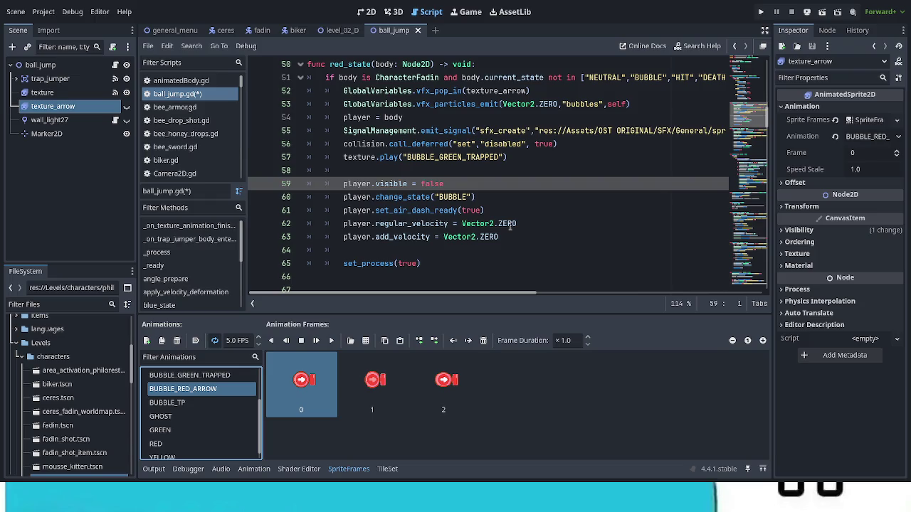
Check the texture node's animations, then return to texture_arrow with BUBBLE_RED_ARROW selected
left_click(55, 100)
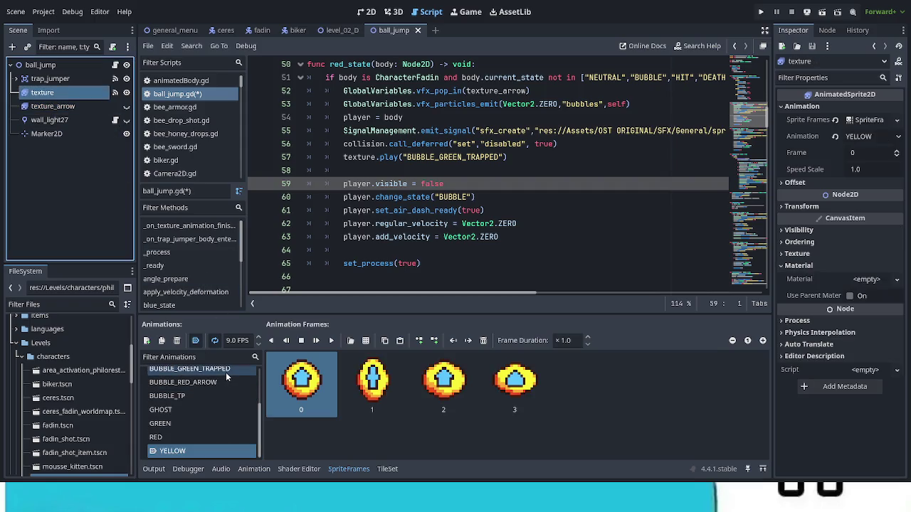
left_click(224, 375)
left_click(83, 107)
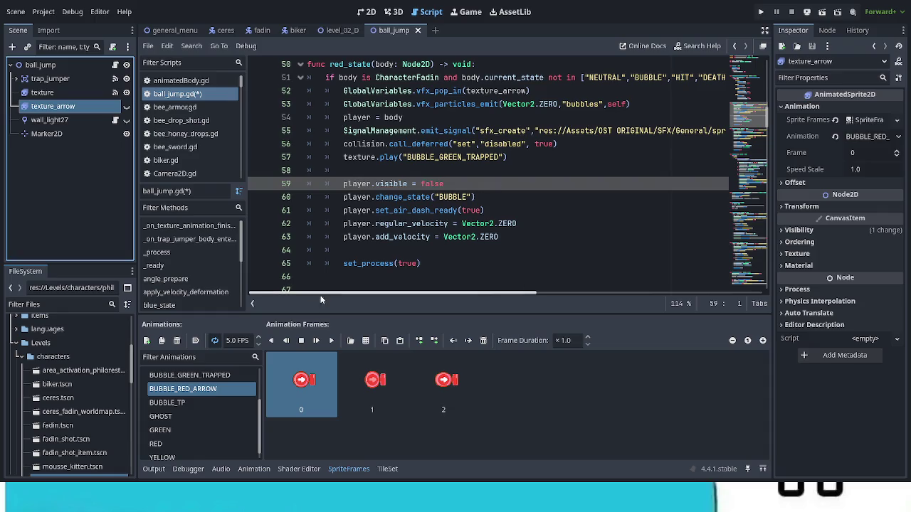
left_click(244, 376)
left_click(244, 383)
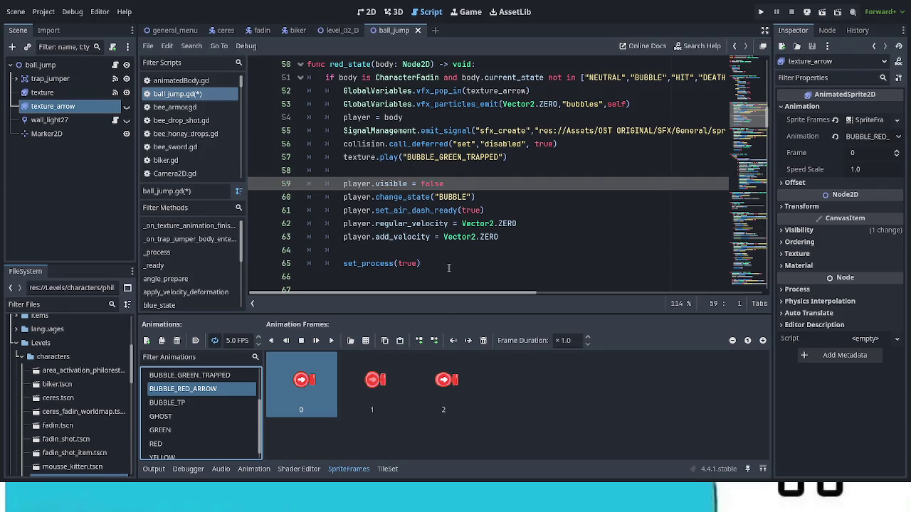
scroll(449, 265, "down", 3)
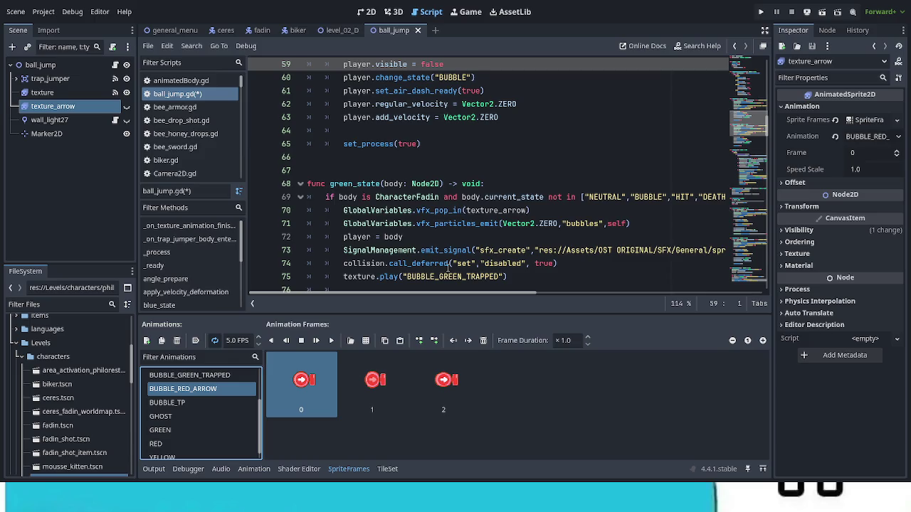
scroll(448, 268, "down", 1)
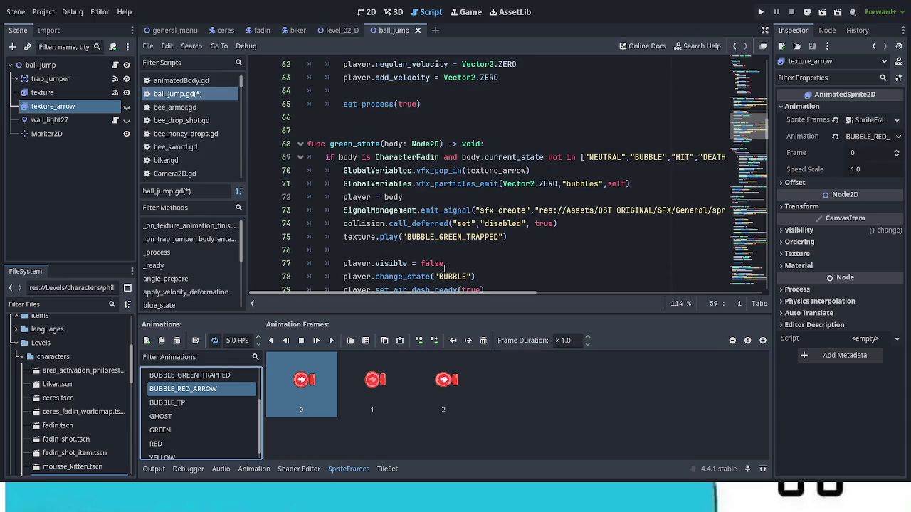
scroll(445, 267, "up", 3)
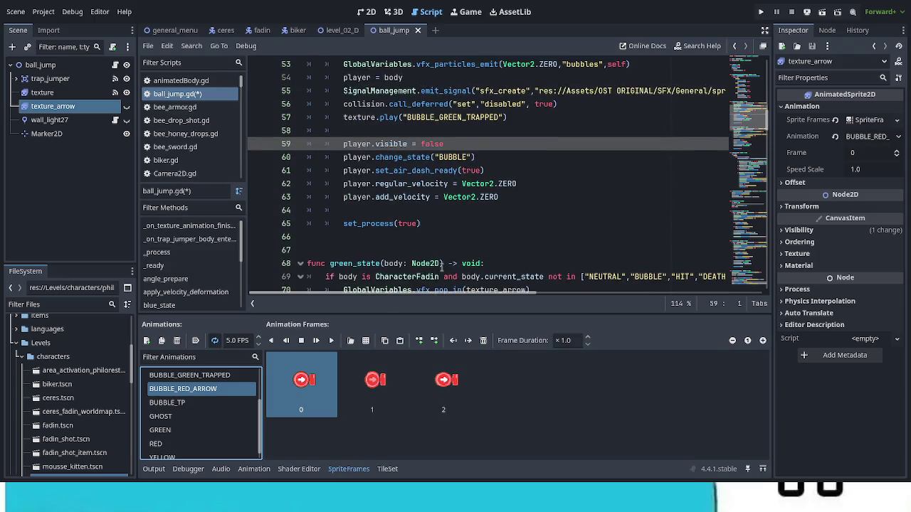
scroll(443, 265, "up", 2)
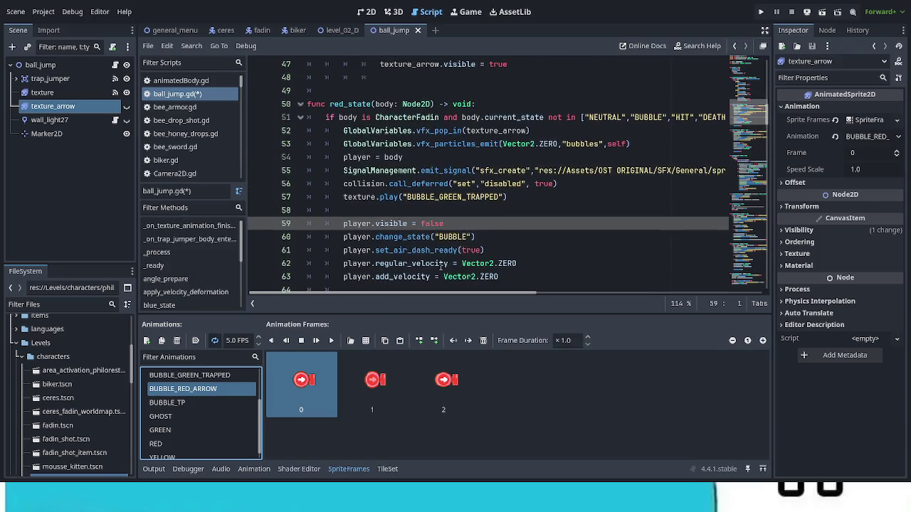
scroll(441, 266, "down", 7)
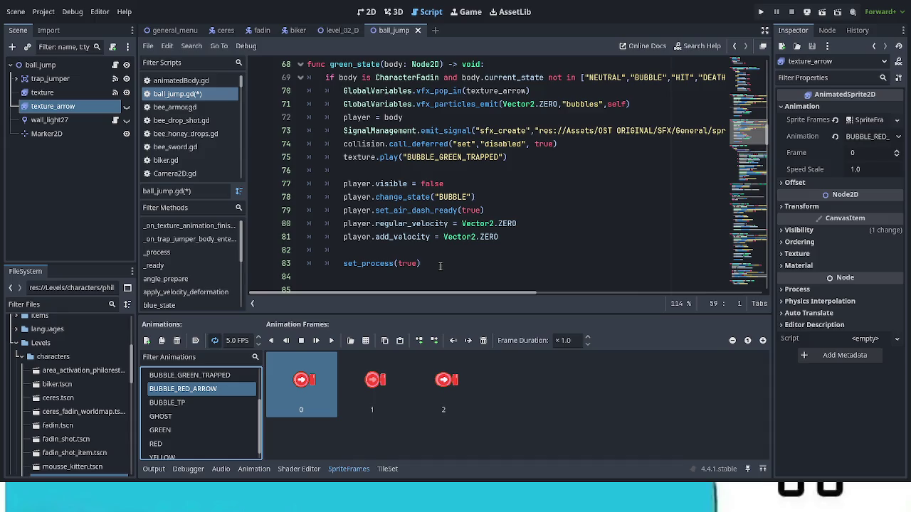
Select the ball_jump root node to show Type YELLOW and Impulse Force 80, then review ball_jump.gd
left_click(40, 64)
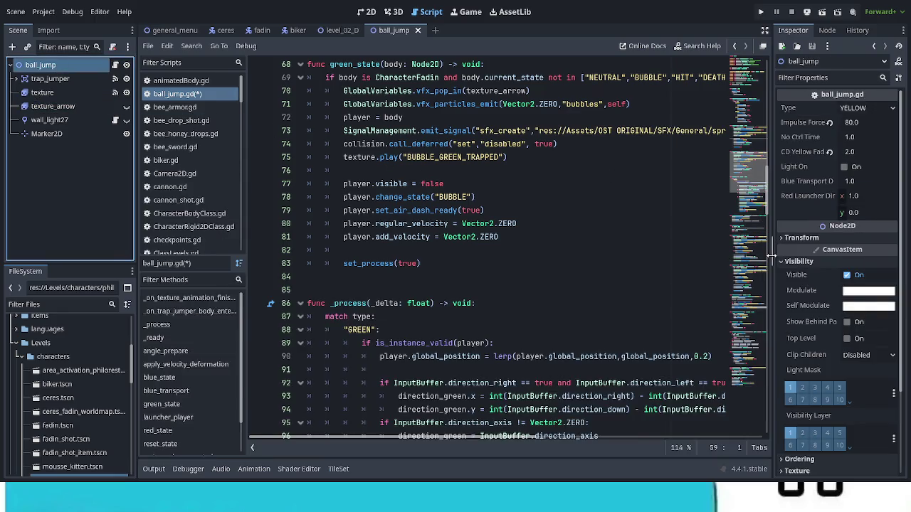
scroll(550, 322, "up", 10)
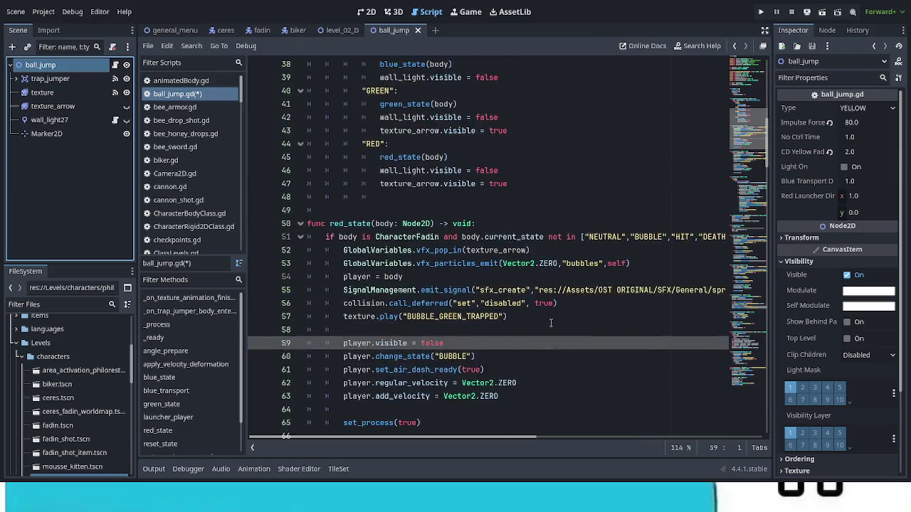
scroll(550, 322, "up", 8)
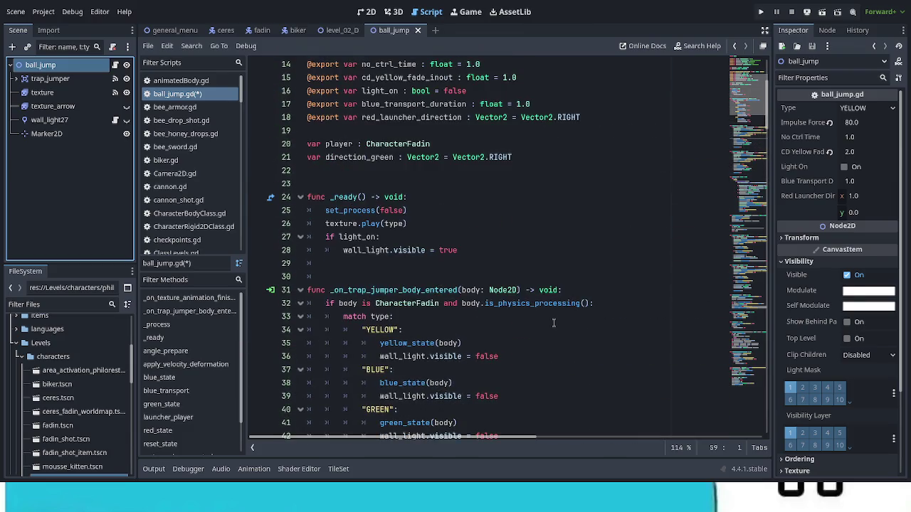
scroll(553, 322, "up", 2)
scroll(552, 322, "up", 2)
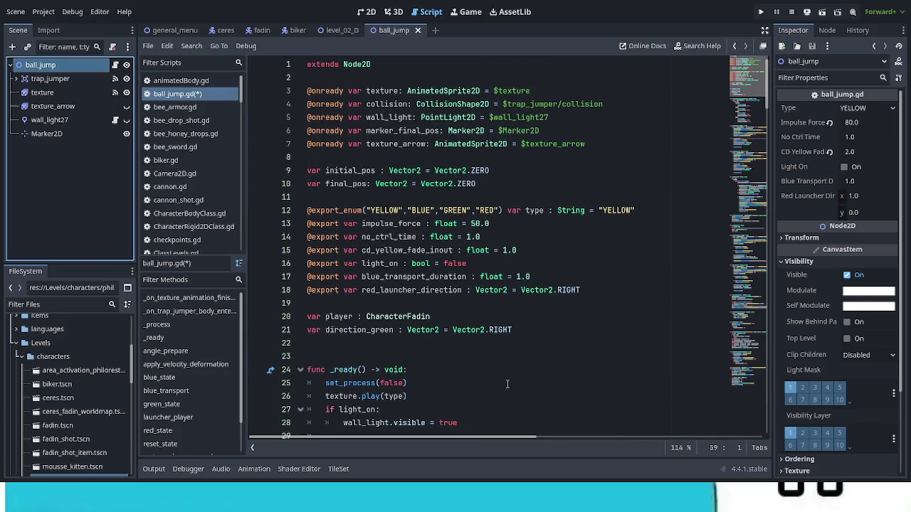
scroll(526, 386, "down", 10)
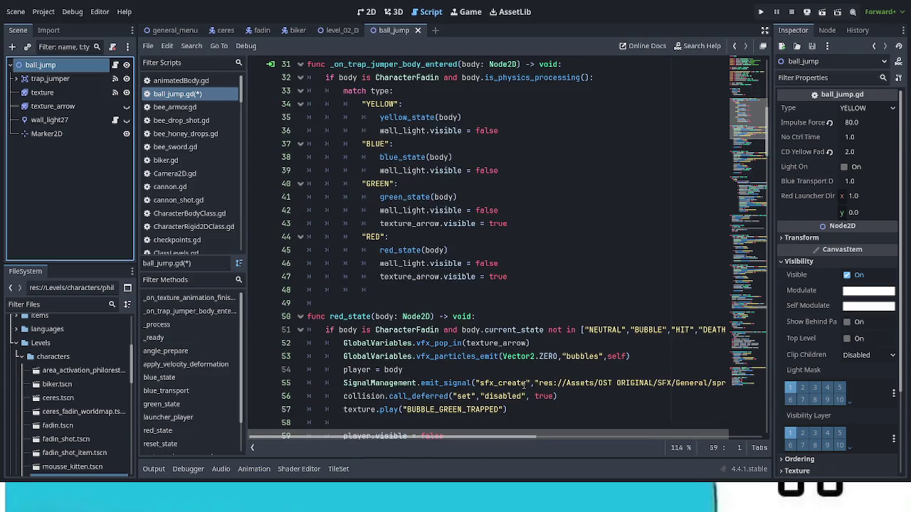
scroll(524, 385, "down", 3)
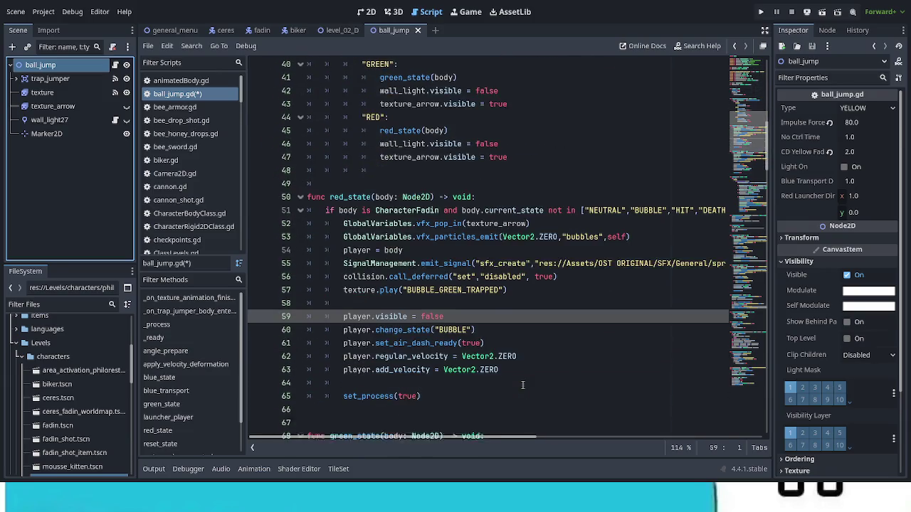
scroll(521, 385, "down", 1)
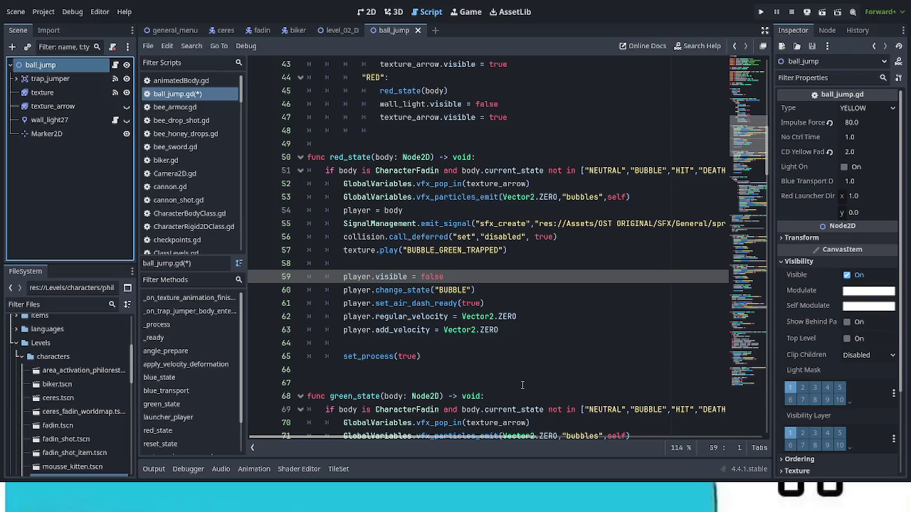
scroll(521, 385, "down", 3)
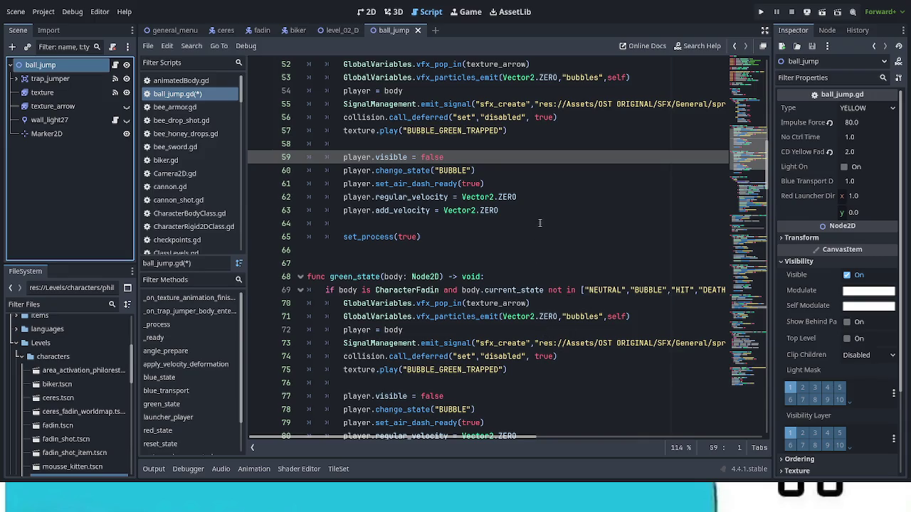
Review red_state, green_state and _process in ball_jump.gd, then switch to the 2D view
scroll(538, 224, "down", 5)
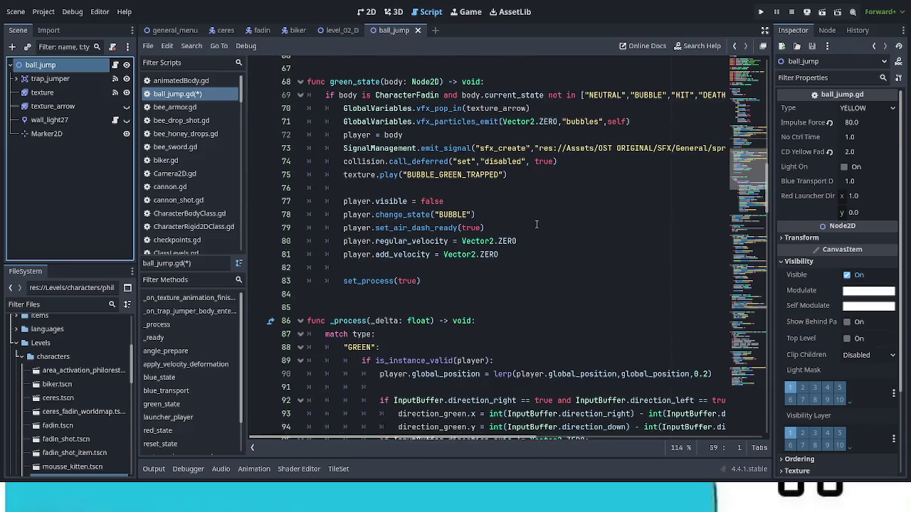
scroll(536, 224, "down", 6)
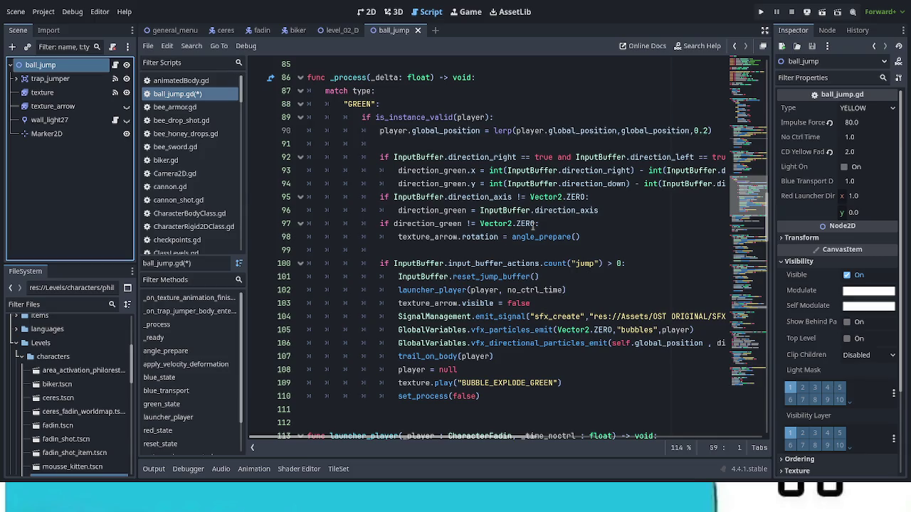
scroll(533, 226, "up", 6)
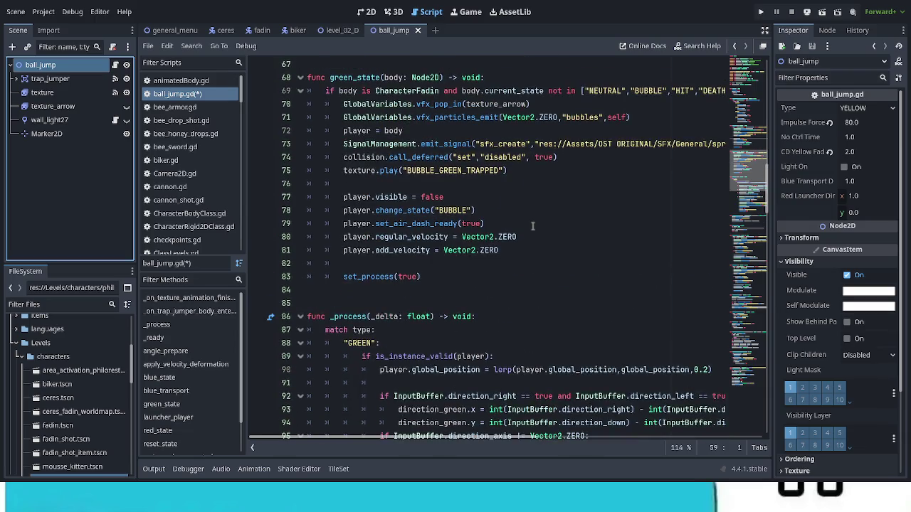
scroll(532, 226, "up", 2)
scroll(532, 226, "up", 5)
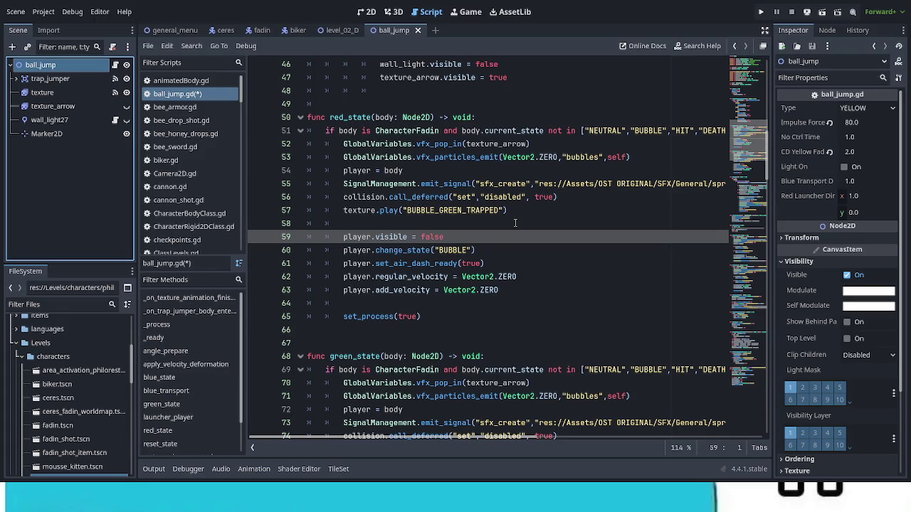
scroll(515, 223, "down", 2)
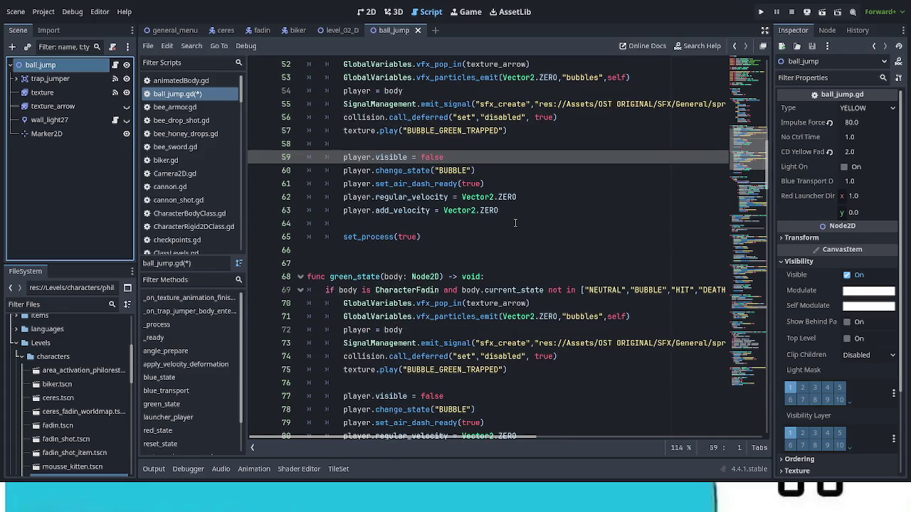
scroll(515, 223, "down", 2)
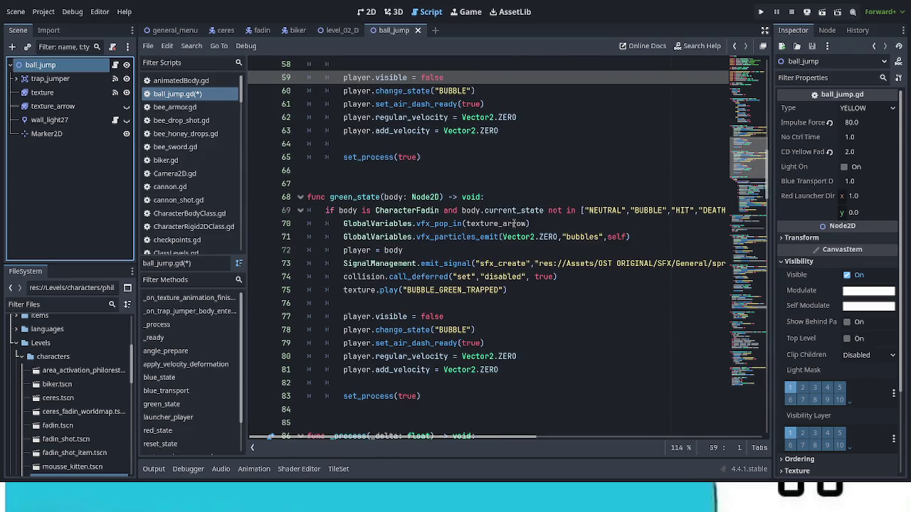
scroll(515, 222, "down", 6)
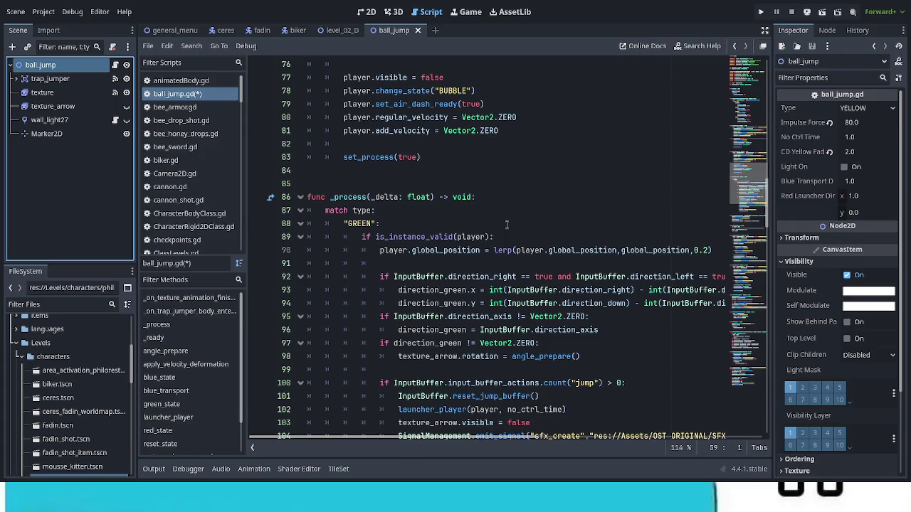
scroll(507, 224, "down", 1)
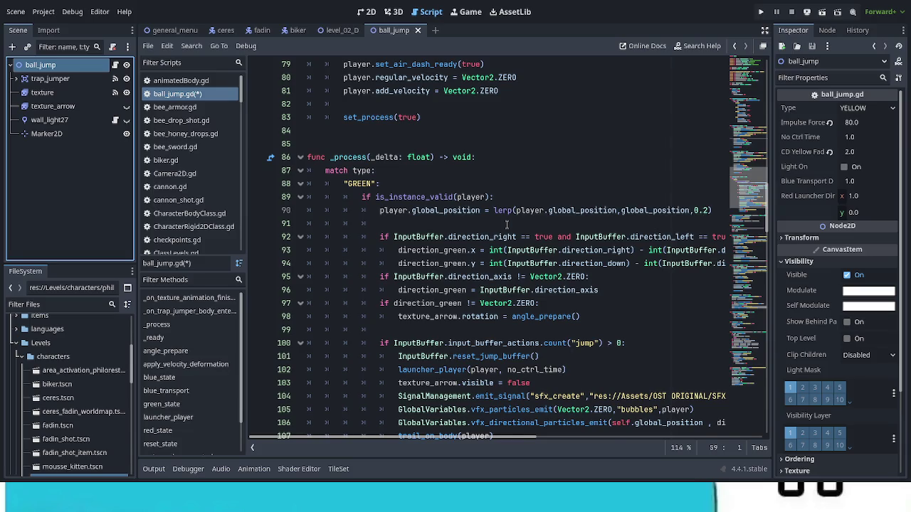
scroll(507, 224, "down", 4)
scroll(507, 224, "down", 3)
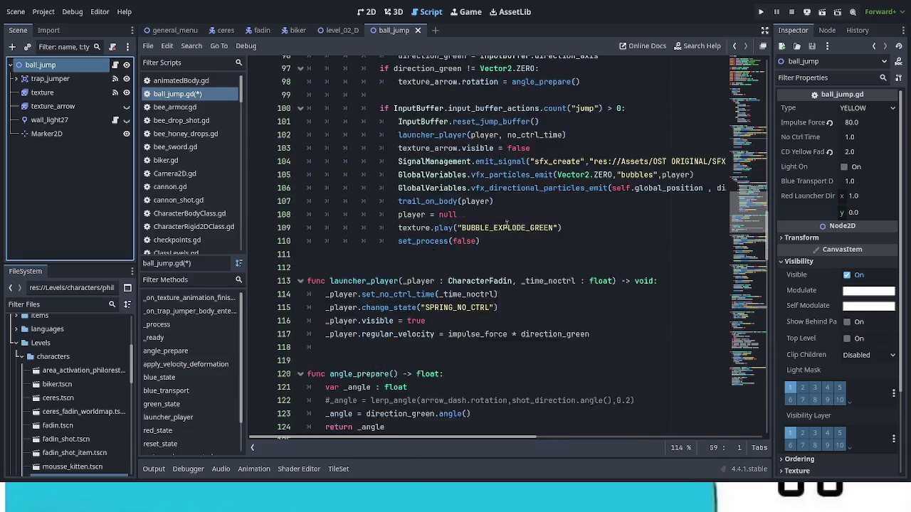
scroll(516, 201, "down", 5)
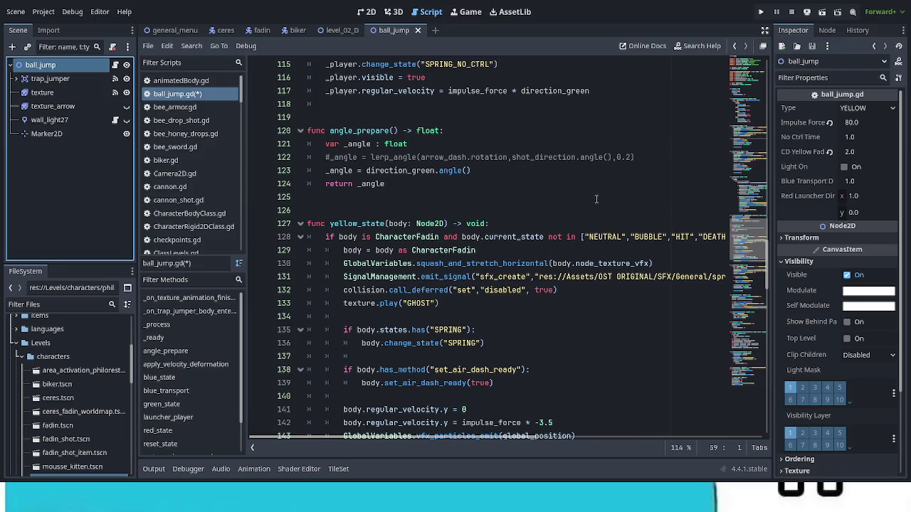
scroll(531, 303, "up", 6)
scroll(534, 302, "up", 10)
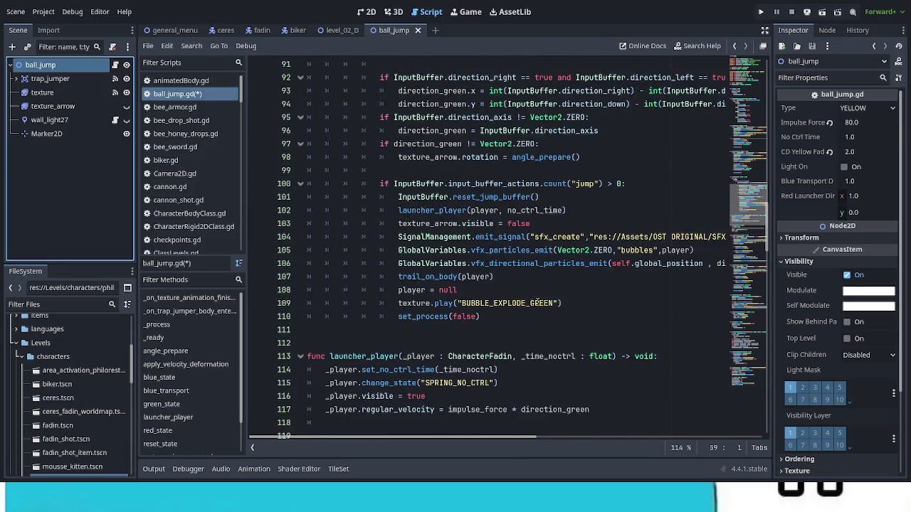
scroll(538, 300, "up", 3)
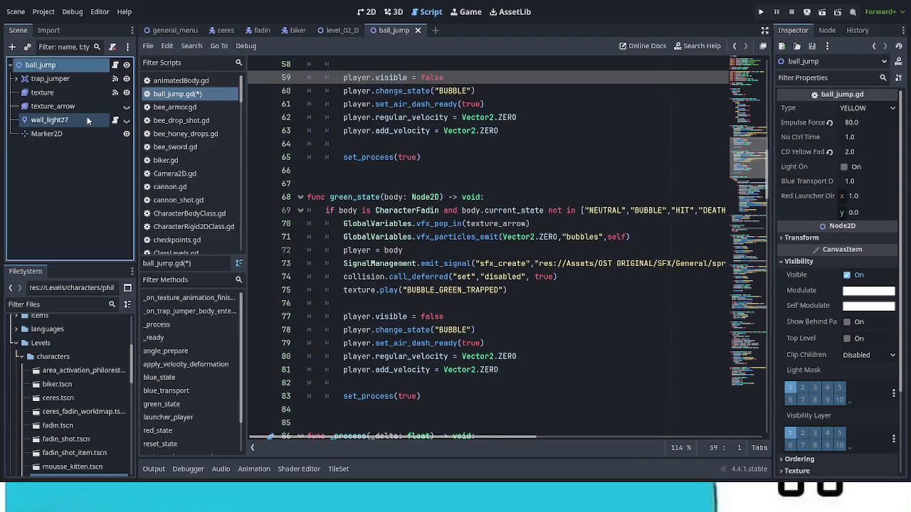
left_click(371, 9)
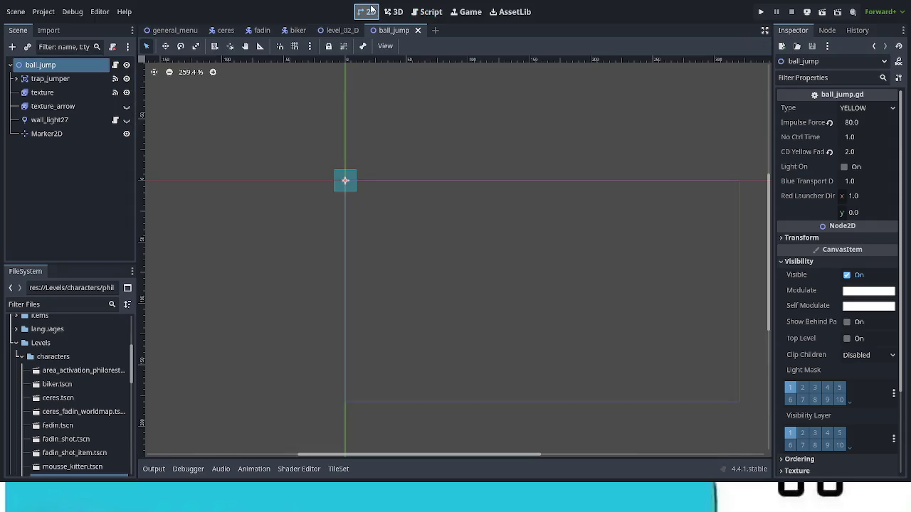
On the texture sprite, compare BUBBLE_RED_ARROW and BUBBLE_GREEN_ARROW, ending on red, then reopen ball_jump.gd
left_click(73, 92)
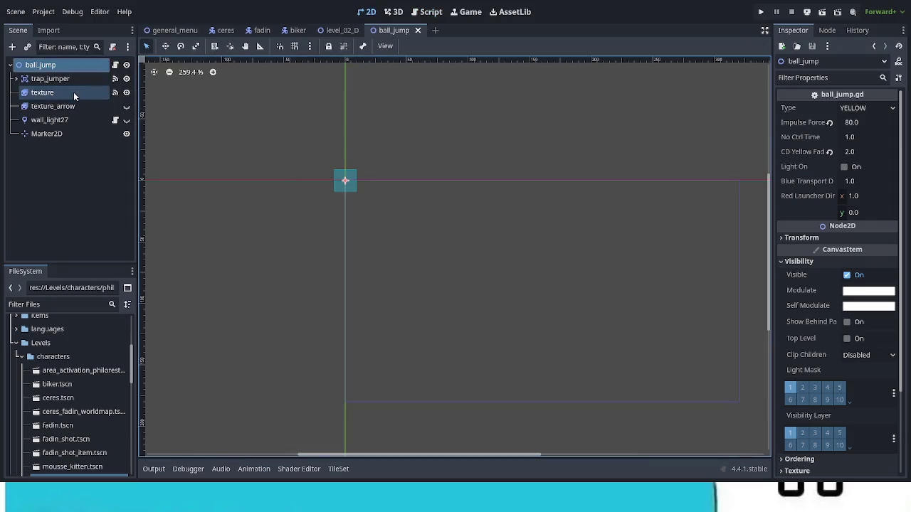
left_click(206, 397)
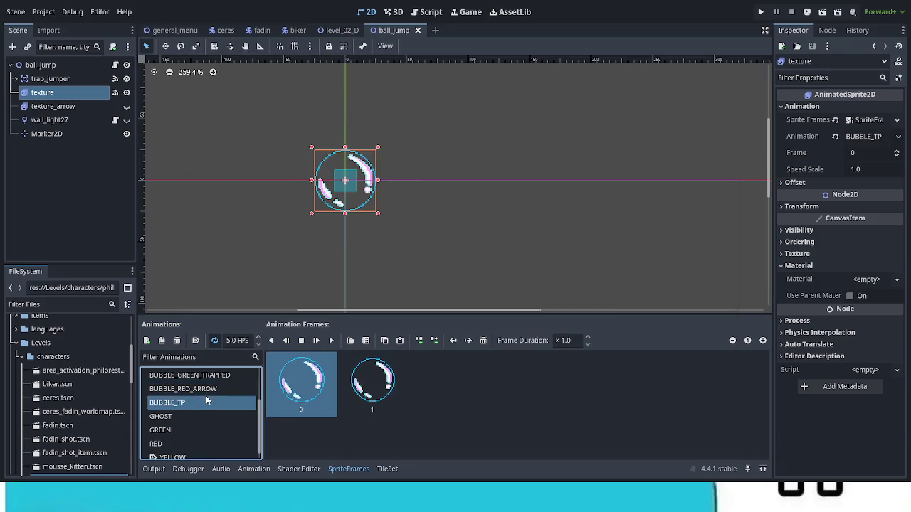
left_click(207, 390)
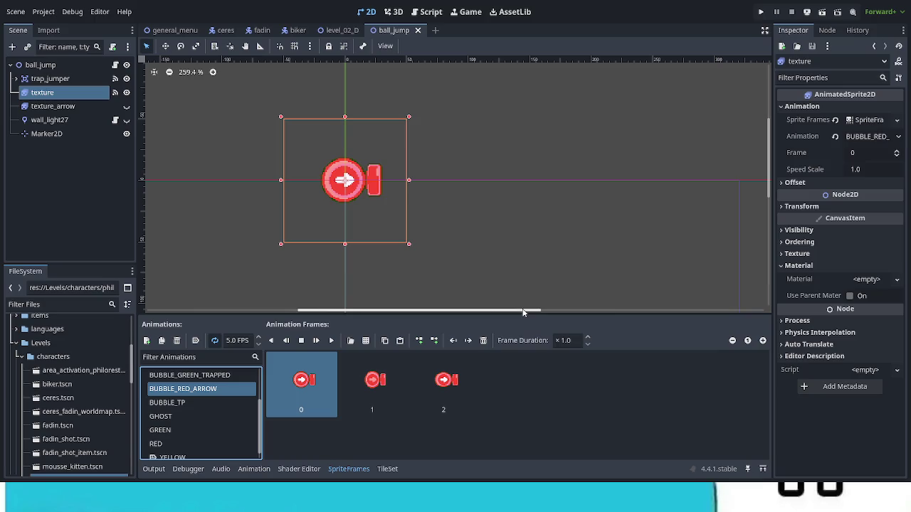
scroll(215, 421, "up", 4)
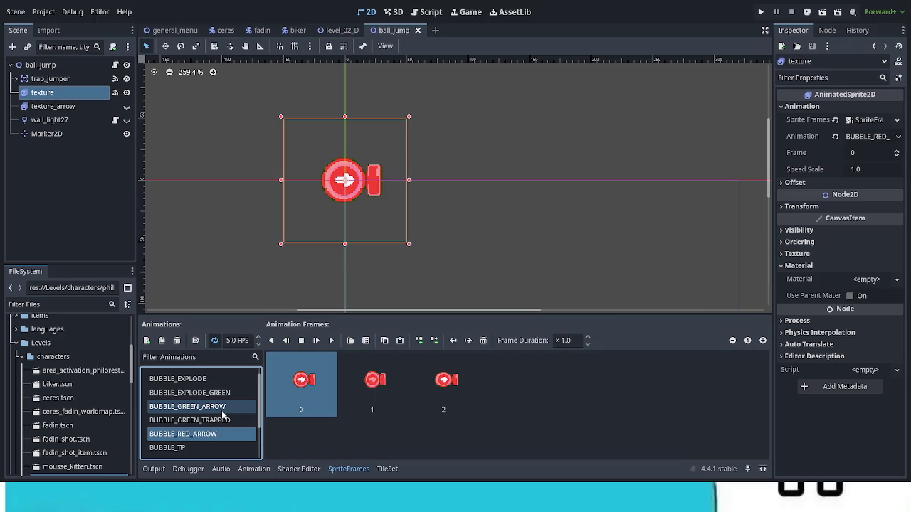
left_click(221, 408)
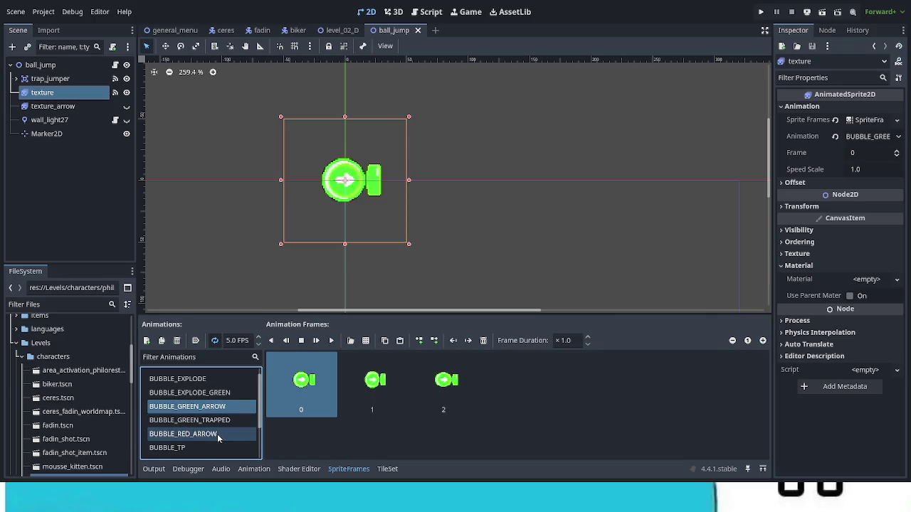
left_click(218, 437)
left_click(213, 410)
left_click(211, 434)
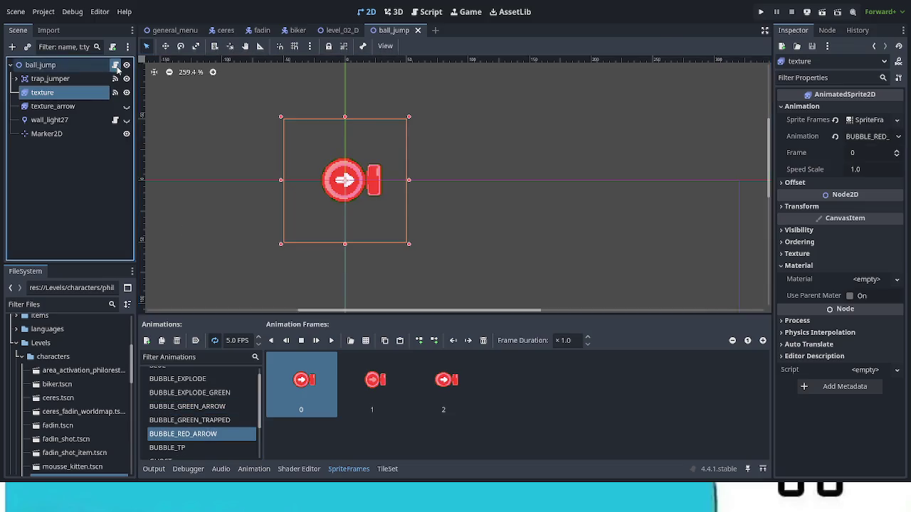
left_click(116, 65)
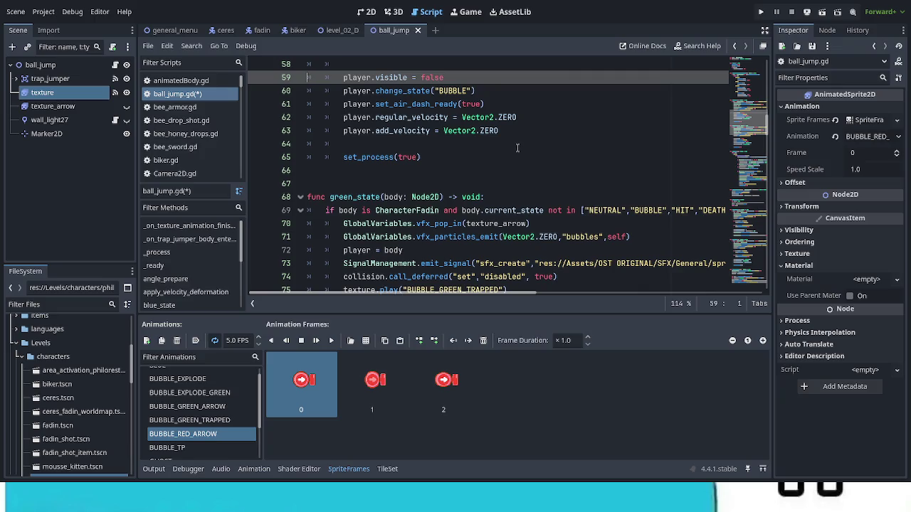
Review the GREEN and RED cases in ball_jump.gd, then select the texture_arrow node
scroll(524, 146, "up", 1)
scroll(524, 145, "up", 10)
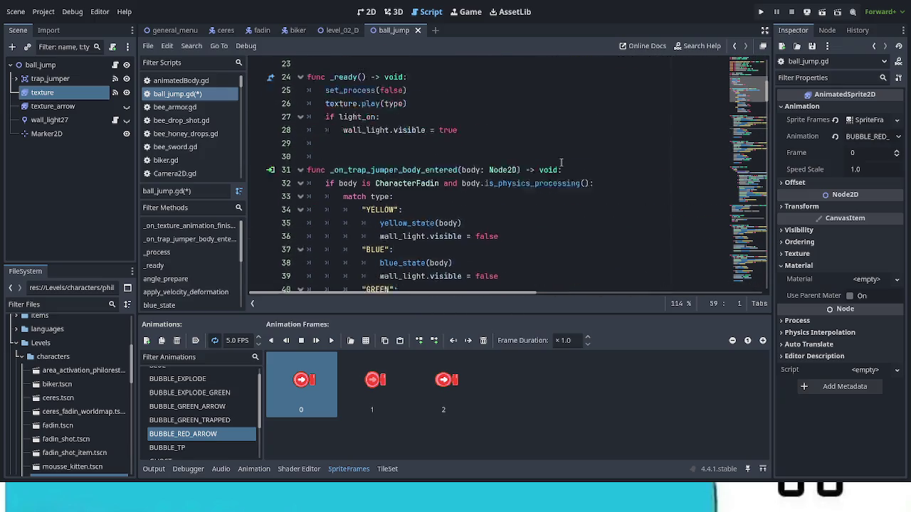
scroll(565, 161, "up", 3)
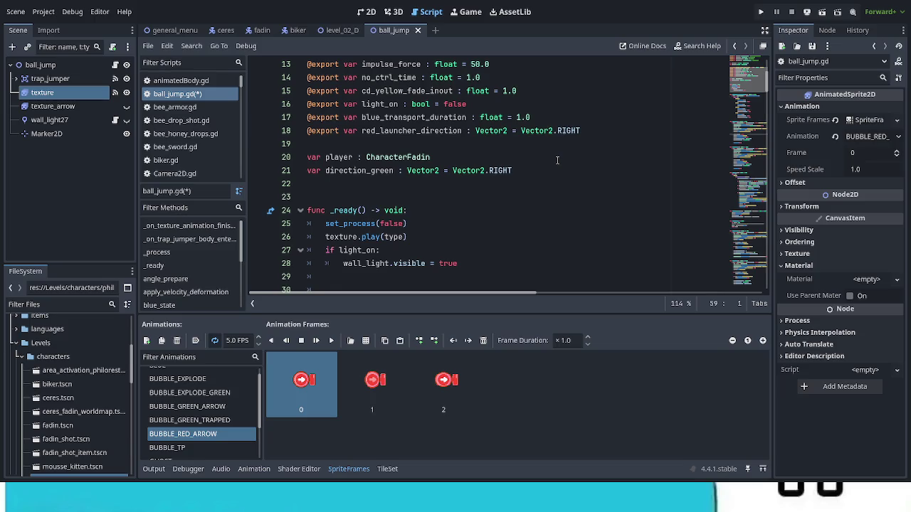
scroll(564, 161, "down", 5)
scroll(580, 152, "down", 4)
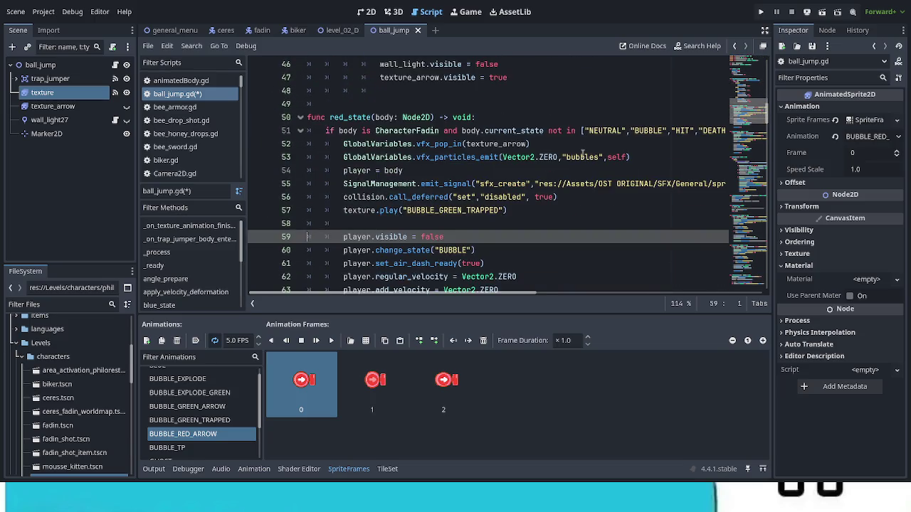
scroll(591, 156, "up", 13)
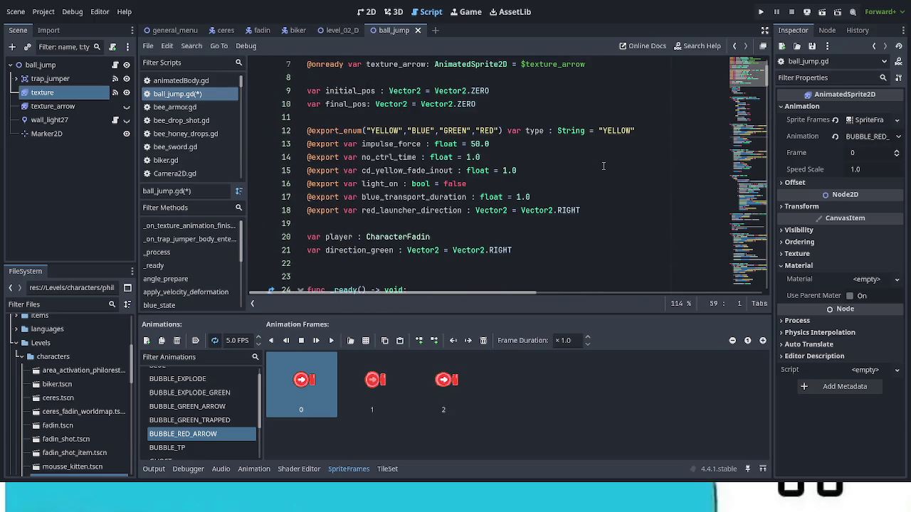
scroll(604, 166, "up", 2)
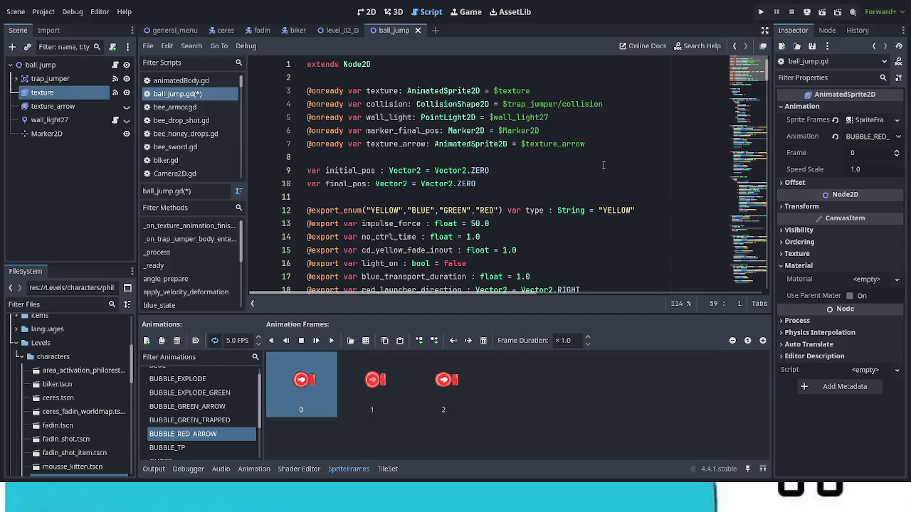
scroll(604, 166, "down", 8)
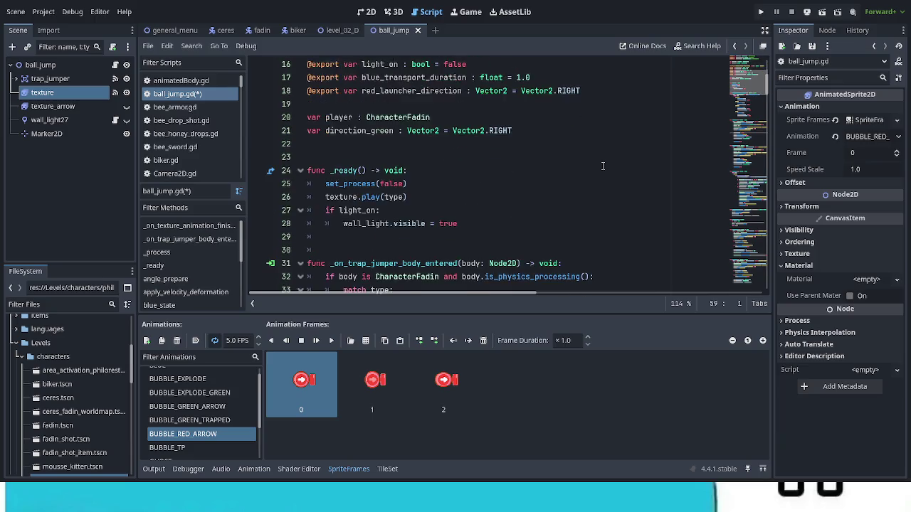
scroll(602, 168, "down", 1)
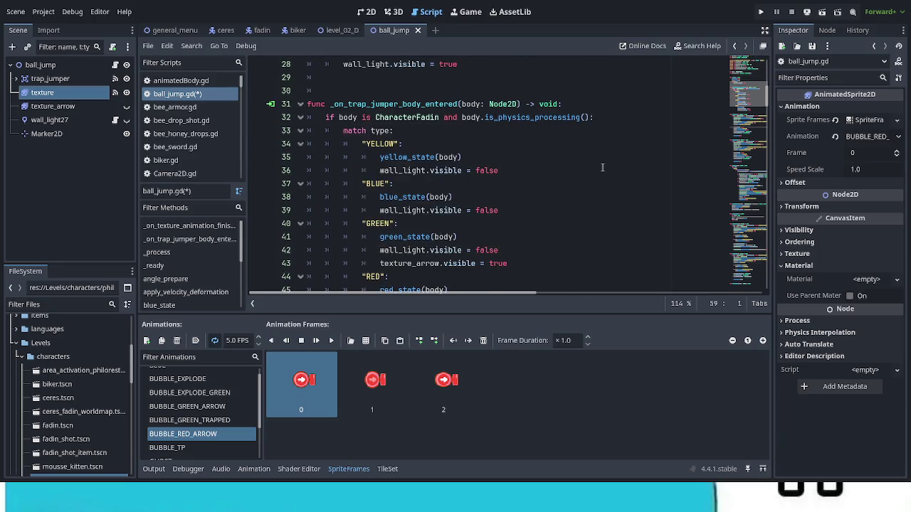
scroll(602, 168, "down", 1)
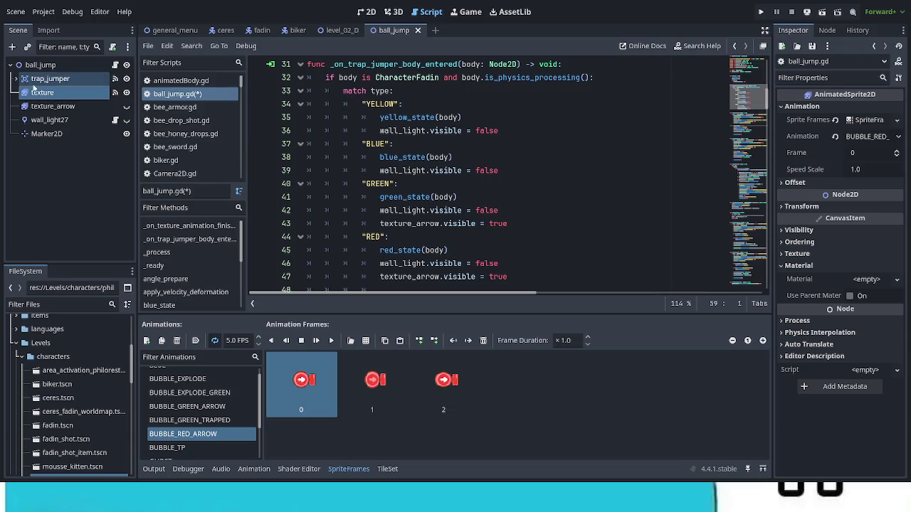
left_click(44, 107)
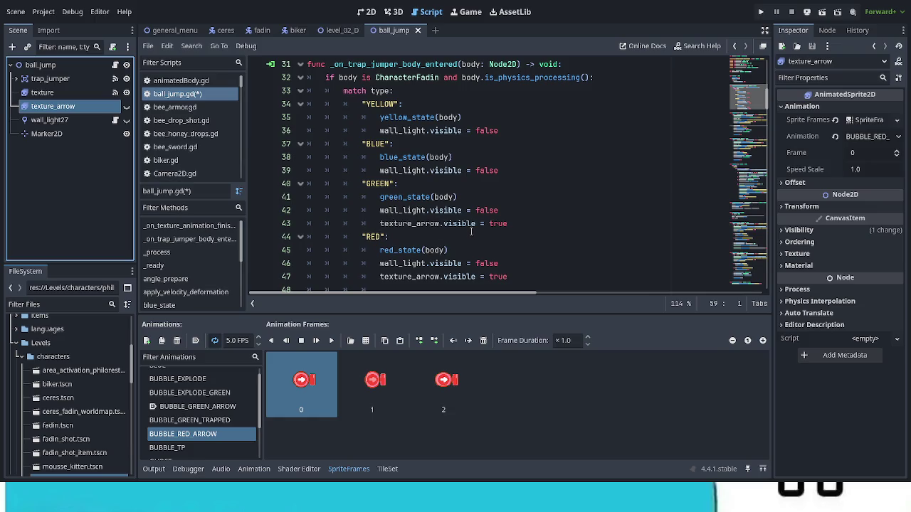
Write texture_arrow.play("BUBBLE_GREEN_ARROW") on a new line after line 42
double_click(429, 223)
key("ctrl+c")
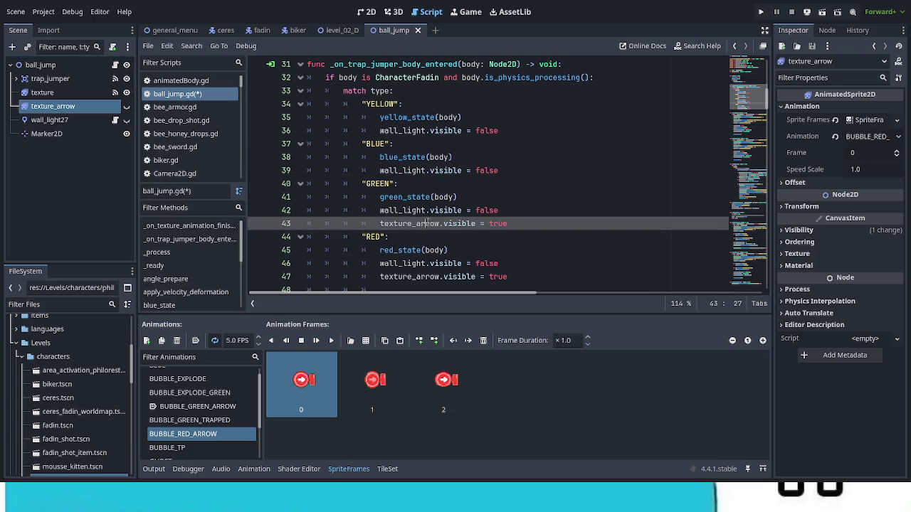
left_click(513, 213)
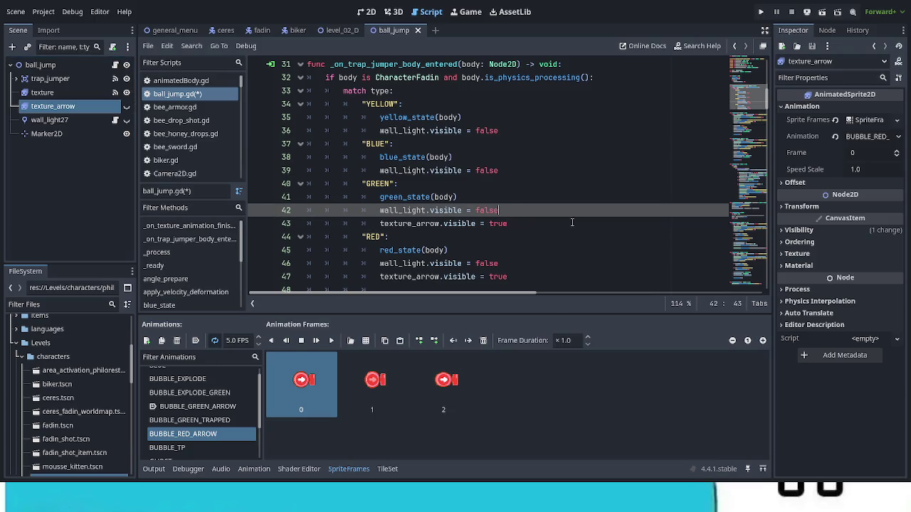
key("Return")
key("ctrl+v")
type(".play(")
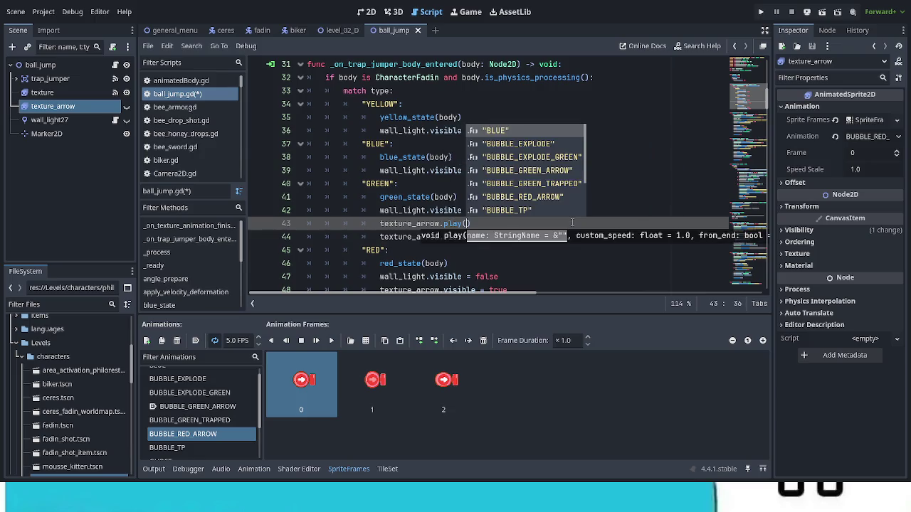
key("Down")
key("Down")
key("Down")
key("Return")
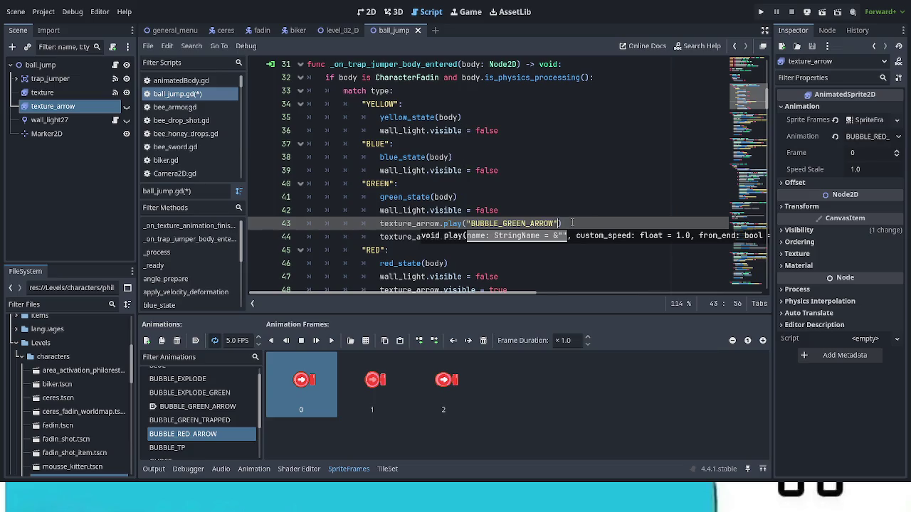
left_click(545, 223)
Move the BUBBLE_GREEN_ARROW play line directly below green_state(body) and delete the leftover blank line
scroll(541, 223, "down", 2)
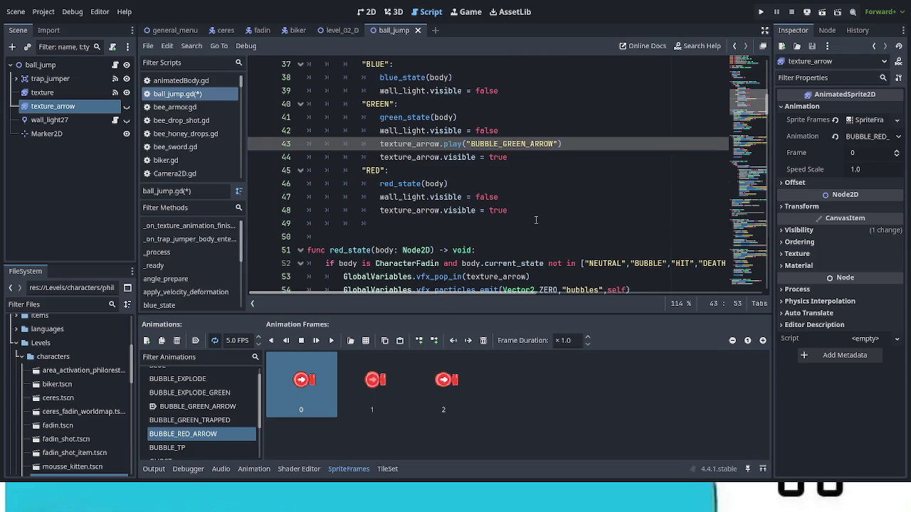
left_click_drag(380, 144, 562, 144)
key("ctrl+x")
left_click(484, 117)
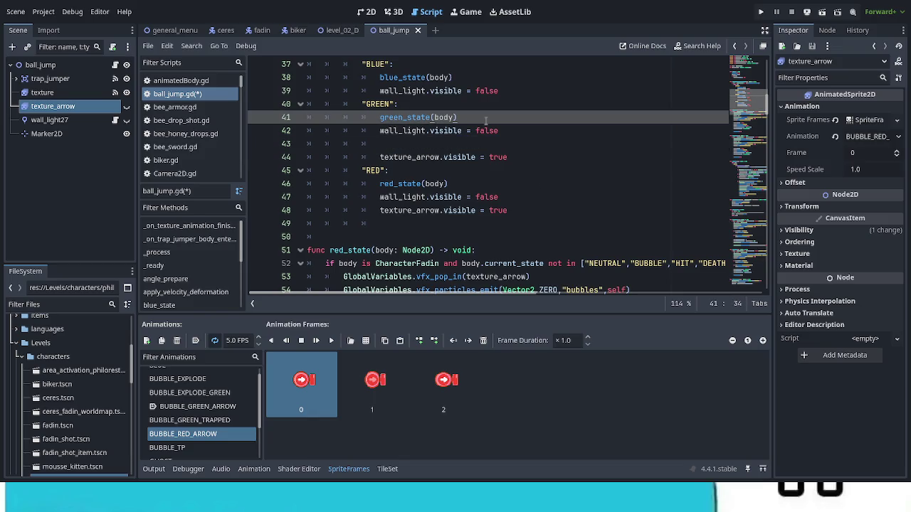
key("Return")
key("ctrl+v")
left_click(452, 157)
key("BackSpace")
key("BackSpace")
key("BackSpace")
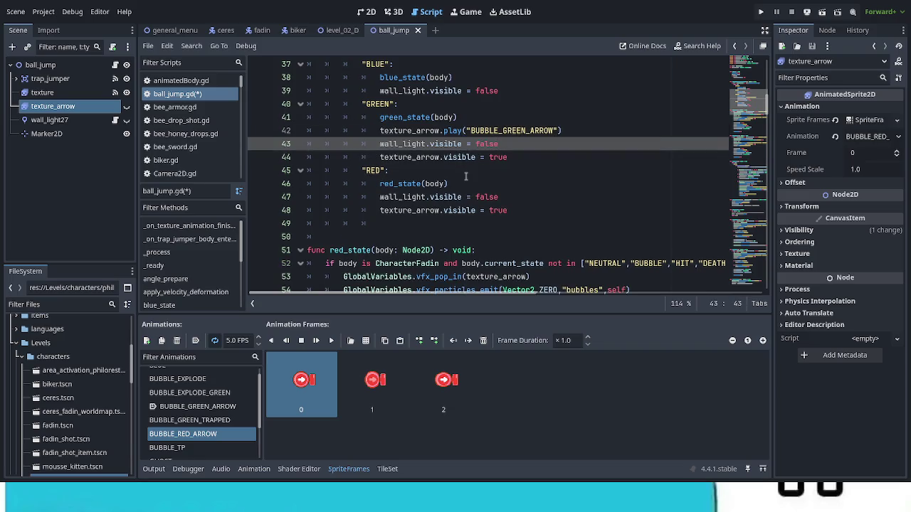
Add texture_arrow.play("BUBBLE_RED_ARROW") after red_state(body) and save the script
left_click(471, 183)
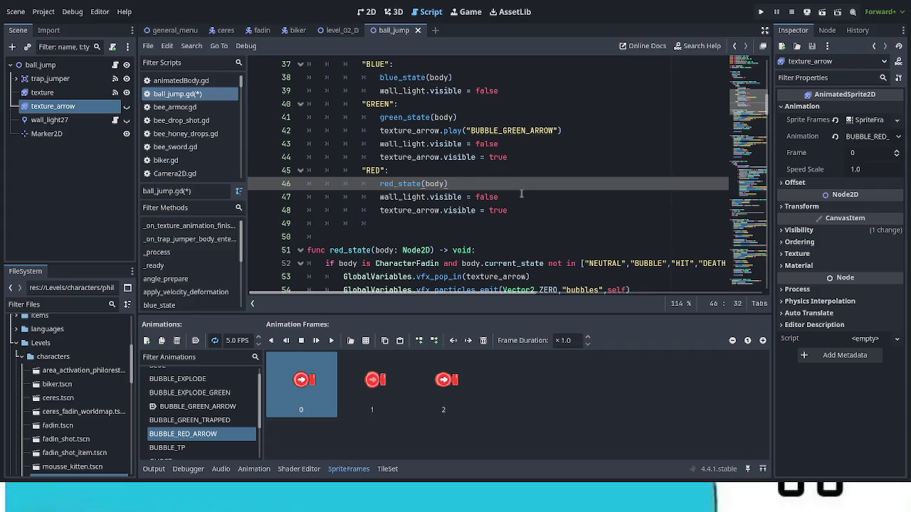
key("Return")
type("tex")
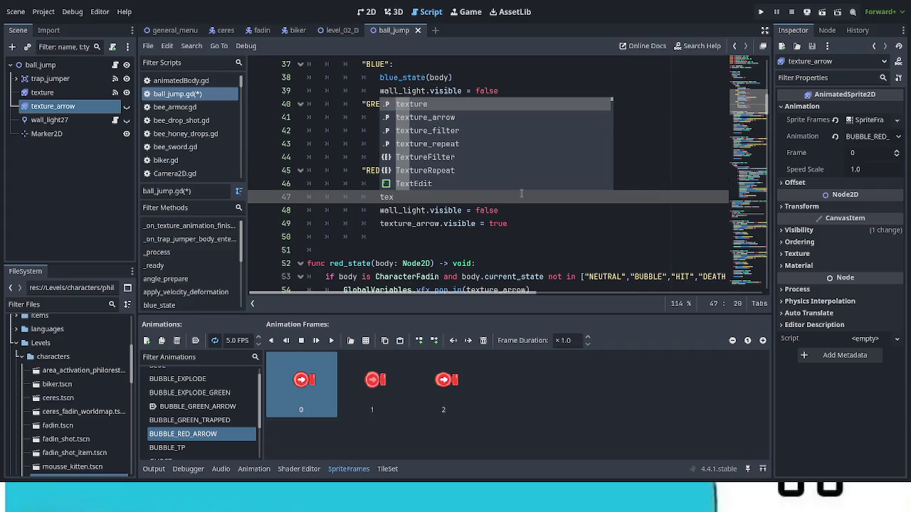
key("Return")
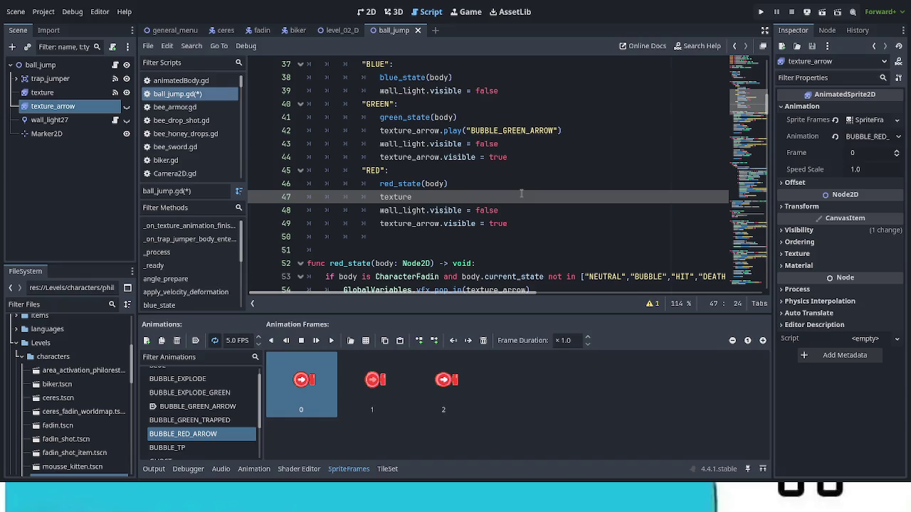
type("_arrow.")
type("play(")
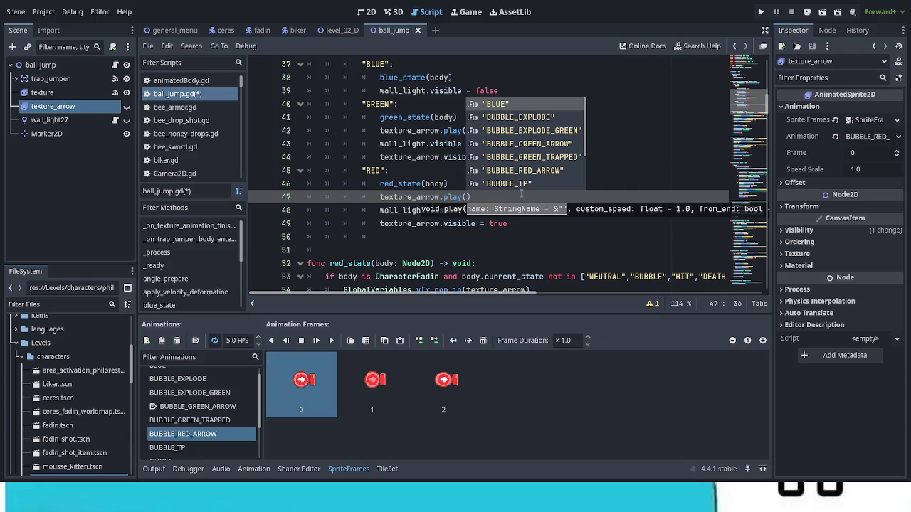
key("Down")
key("Down")
key("Down")
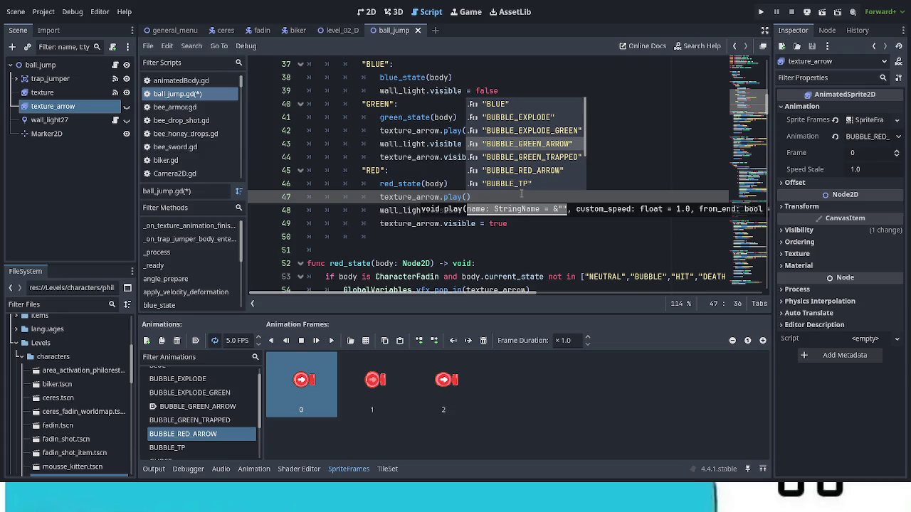
key("Down")
key("Down")
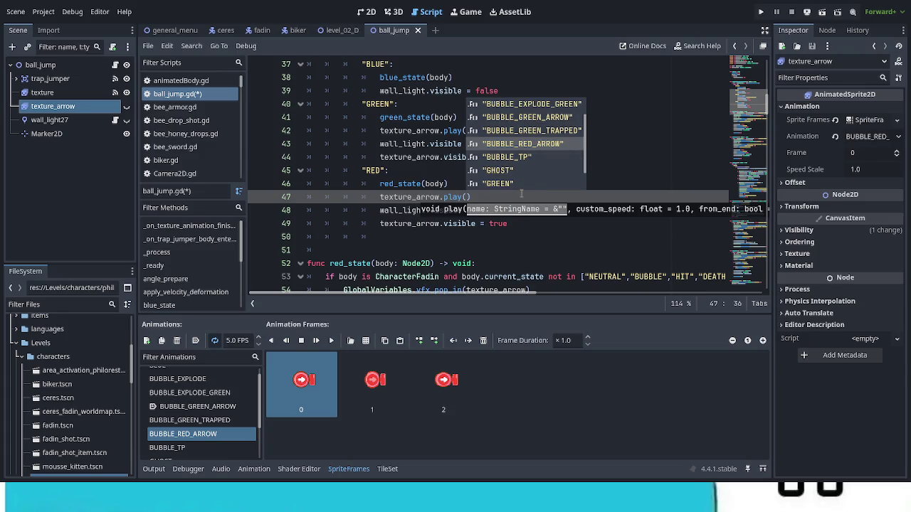
key("Return")
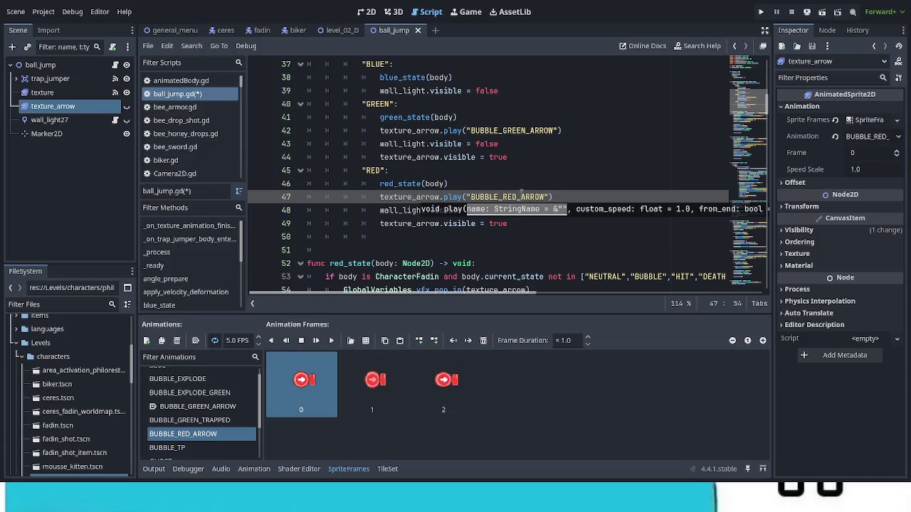
left_click(584, 147)
key("ctrl+s")
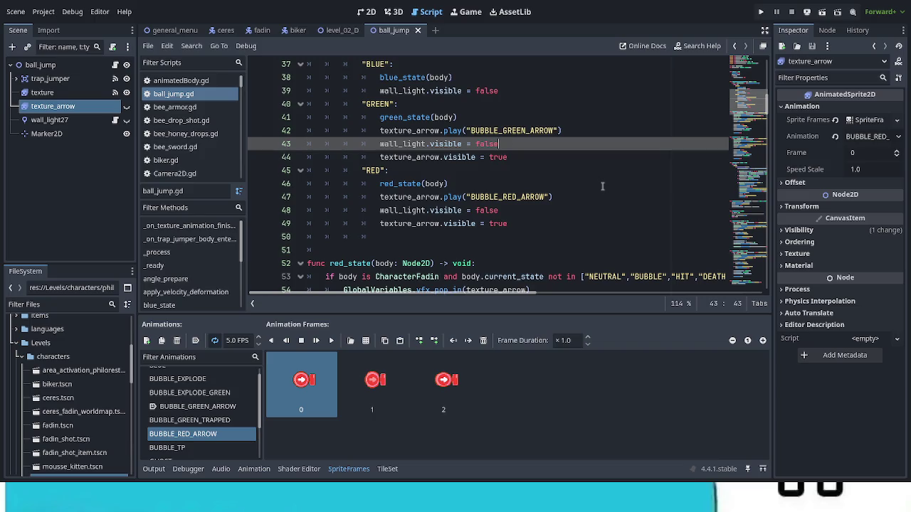
scroll(602, 187, "down", 3)
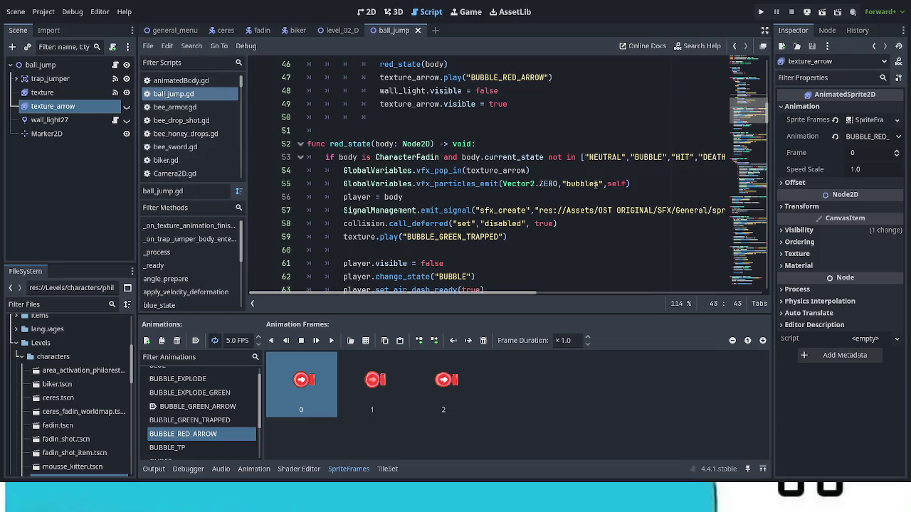
Insert a new line after set_process(false) on line 112, ending the GREEN branch
scroll(596, 184, "down", 6)
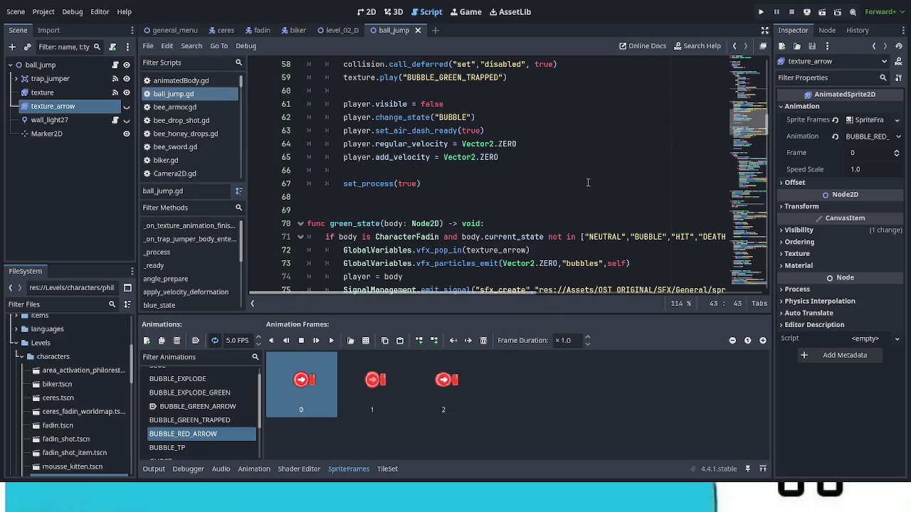
scroll(587, 183, "down", 4)
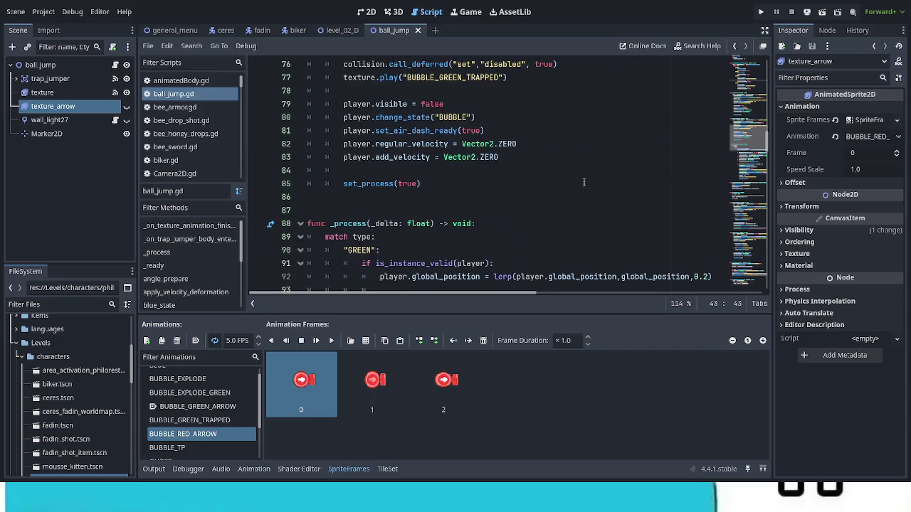
scroll(580, 182, "up", 11)
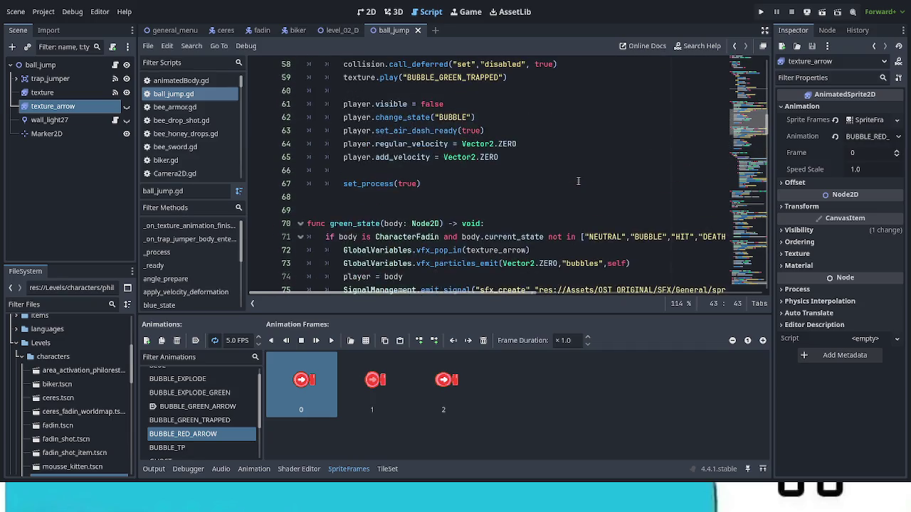
scroll(578, 182, "down", 3)
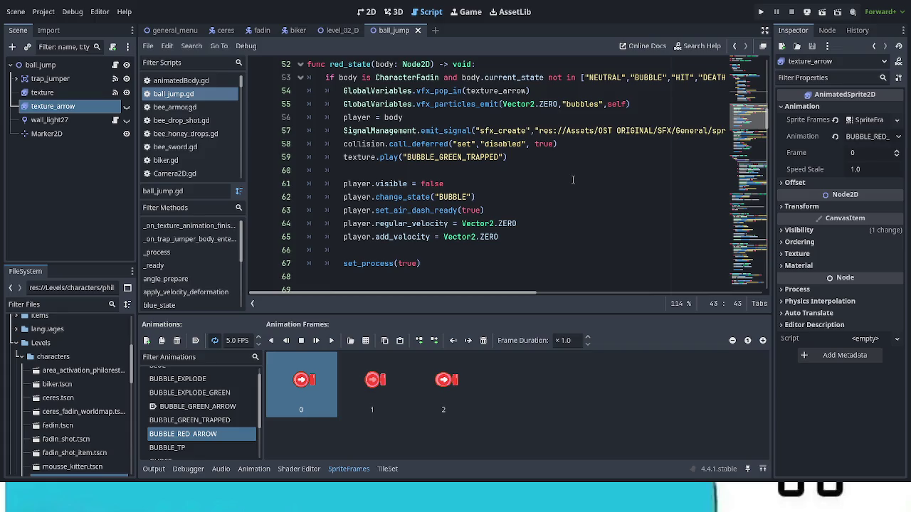
scroll(573, 180, "down", 2)
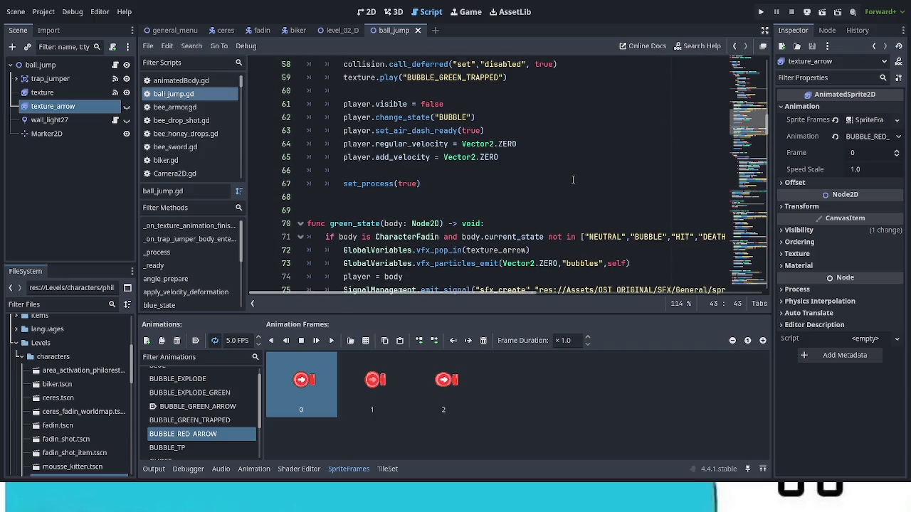
scroll(573, 179, "down", 9)
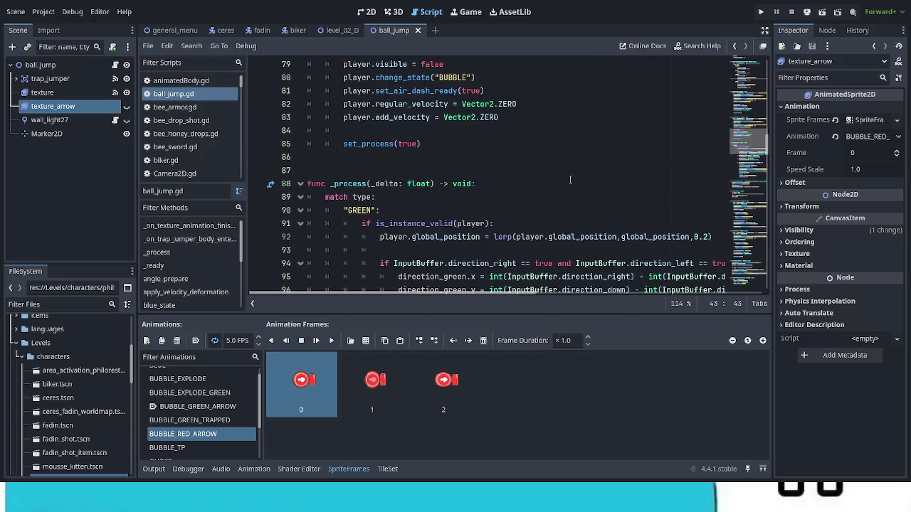
scroll(567, 180, "down", 7)
scroll(563, 178, "up", 4)
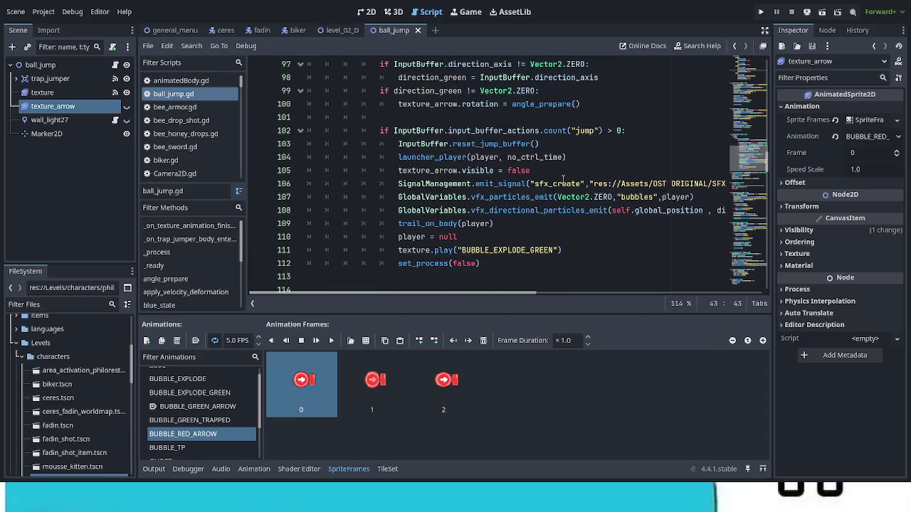
scroll(562, 179, "up", 2)
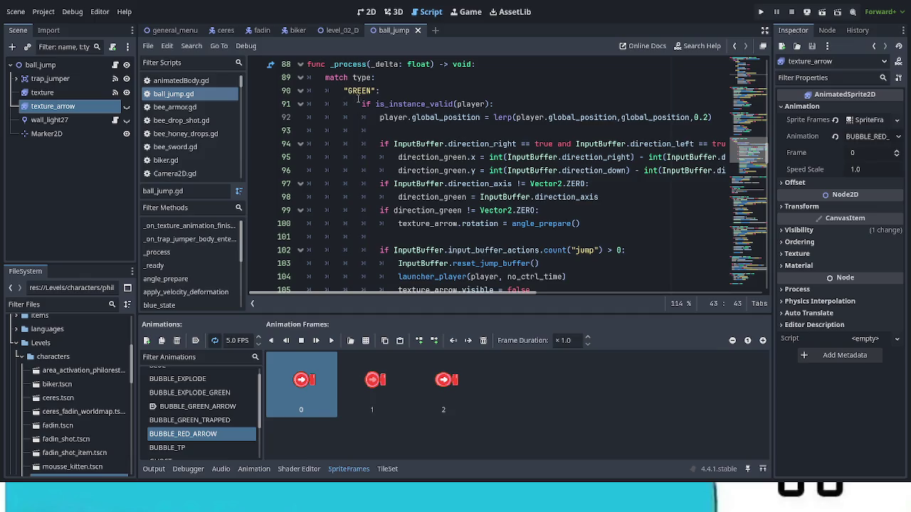
scroll(395, 228, "down", 5)
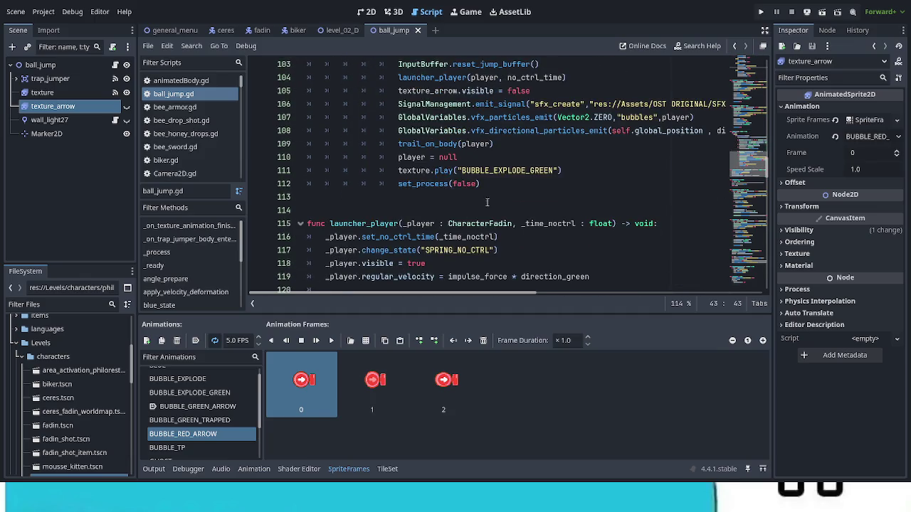
left_click(496, 184)
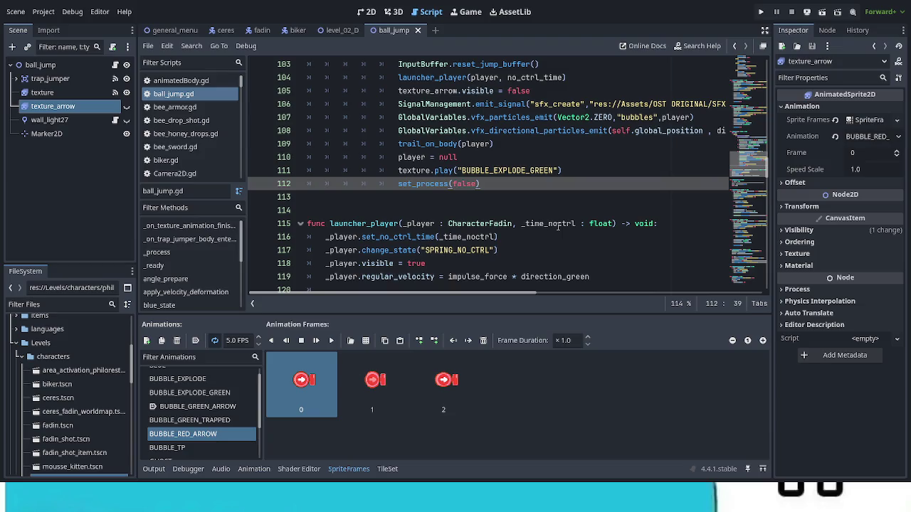
key("Return")
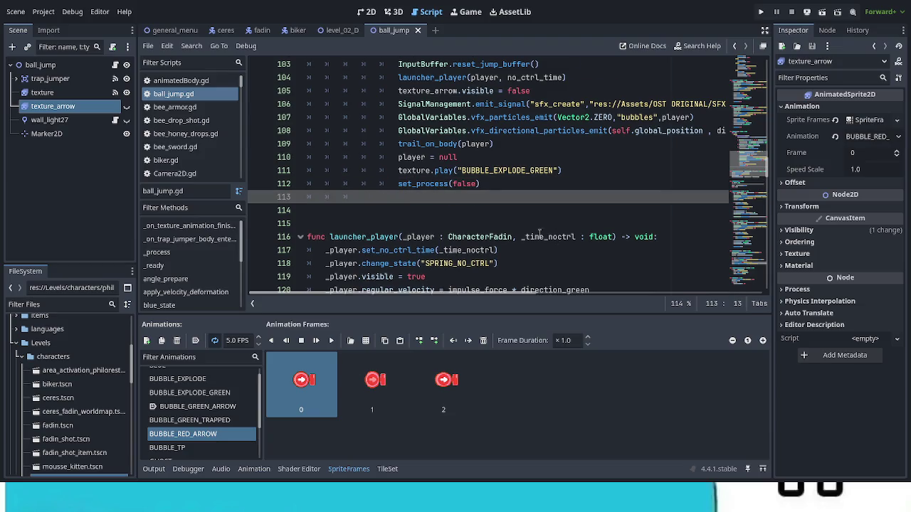
scroll(545, 236, "up", 6)
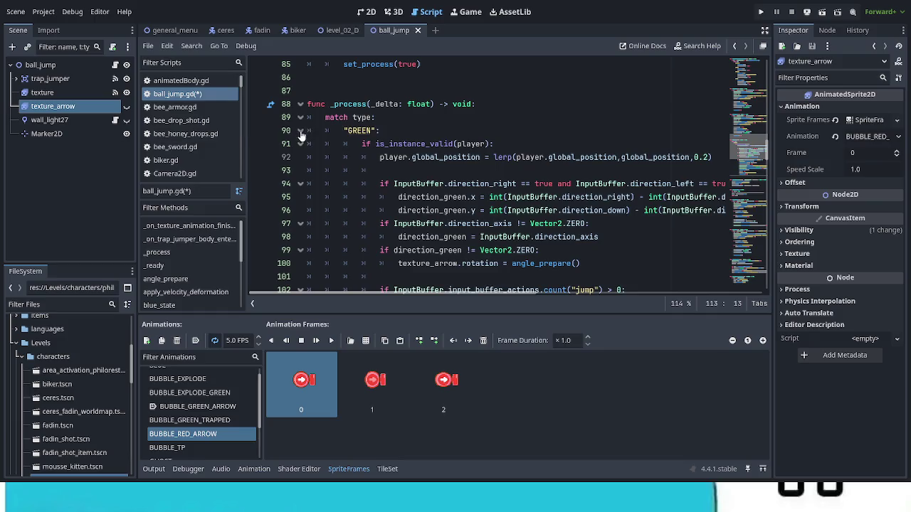
Fold the GREEN branch and add a "RED": case containing a pass placeholder
left_click(300, 133)
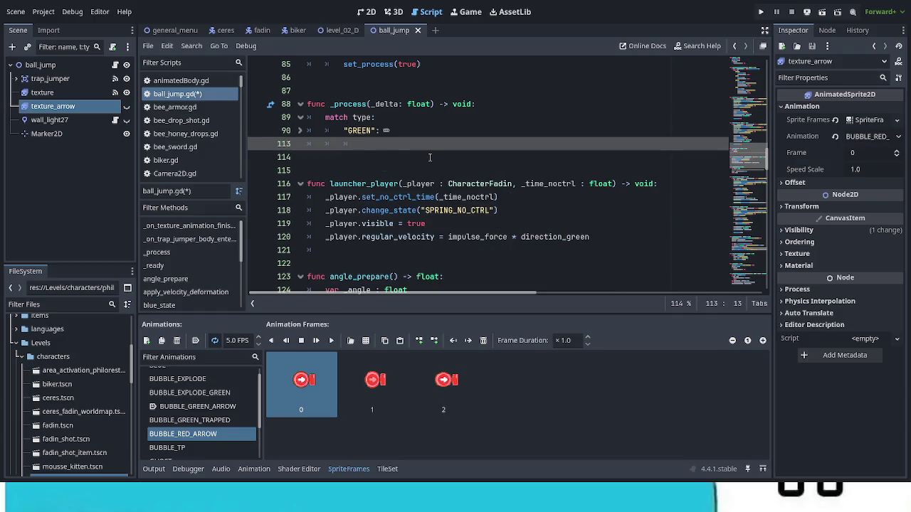
key("BackSpace")
type("\"RED\"")
type(":")
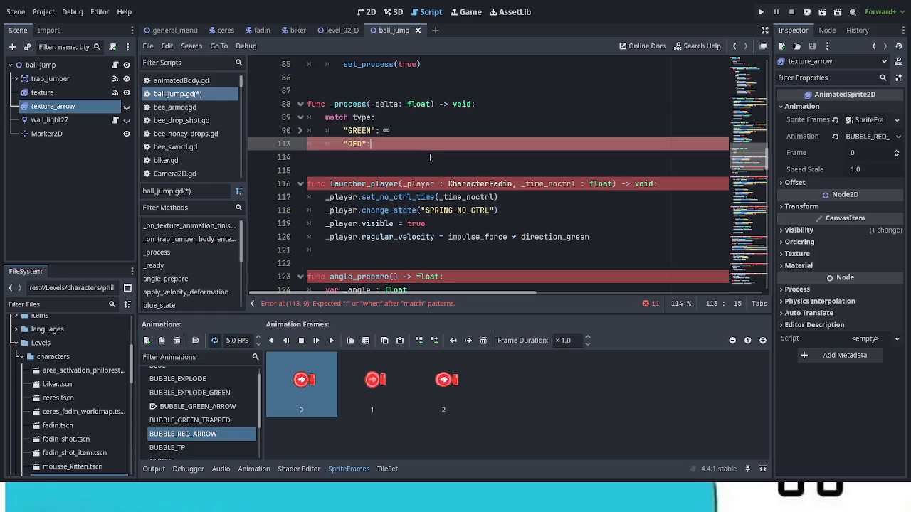
key("Return")
type("pass")
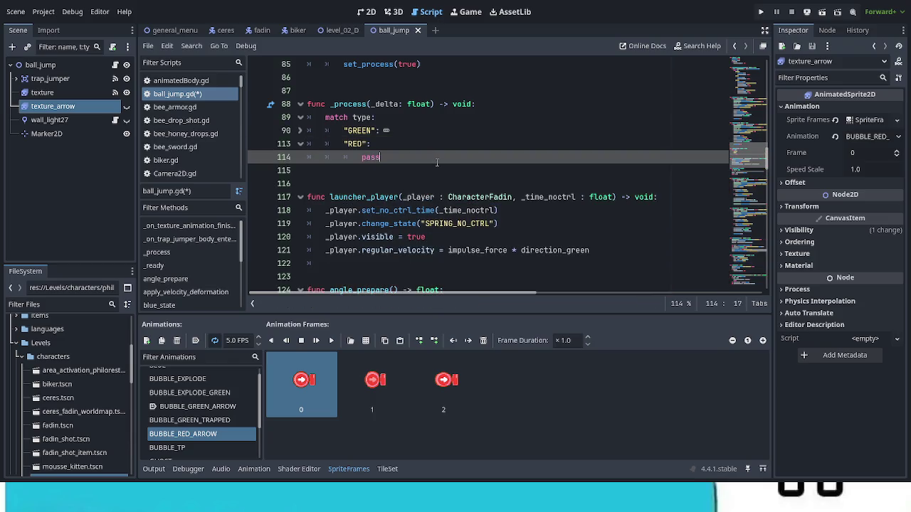
Copy the GREEN branch's body and paste it over pass in the RED case
left_click(300, 131)
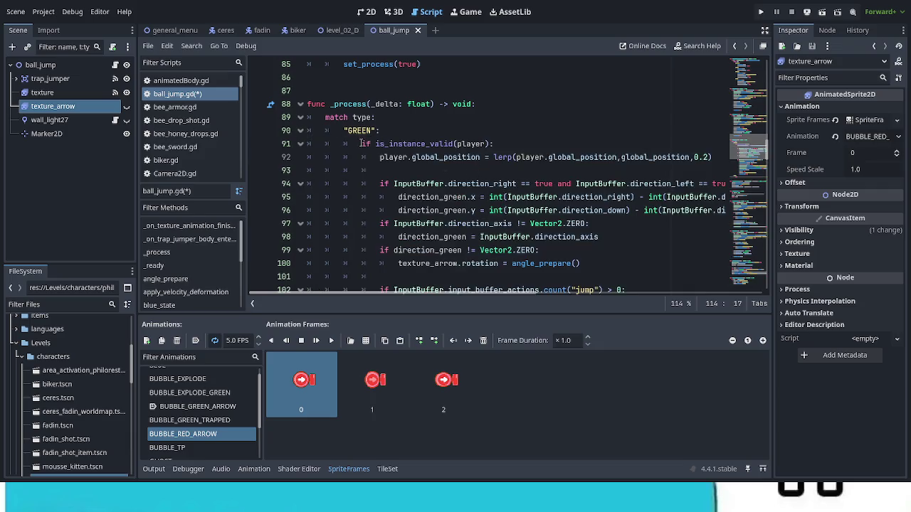
mouse_move(362, 144)
left_mouse_down()
mouse_move(389, 158)
mouse_move(399, 213)
mouse_move(427, 278)
mouse_move(483, 249)
left_mouse_up()
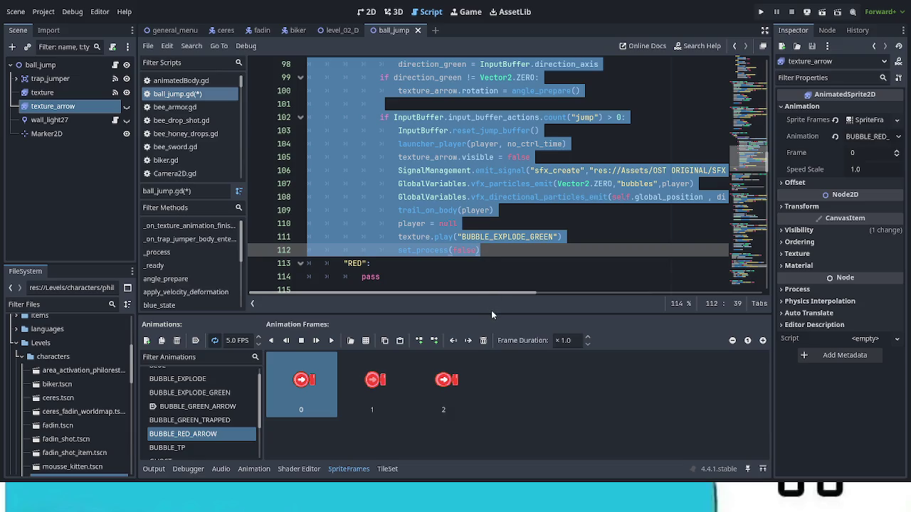
scroll(405, 265, "down", 2)
double_click(371, 196)
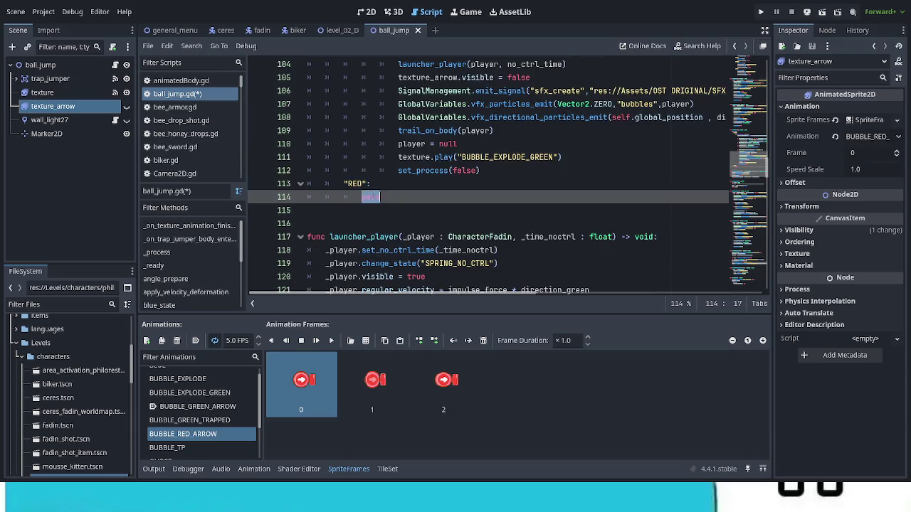
key("ctrl+v")
scroll(495, 213, "up", 3)
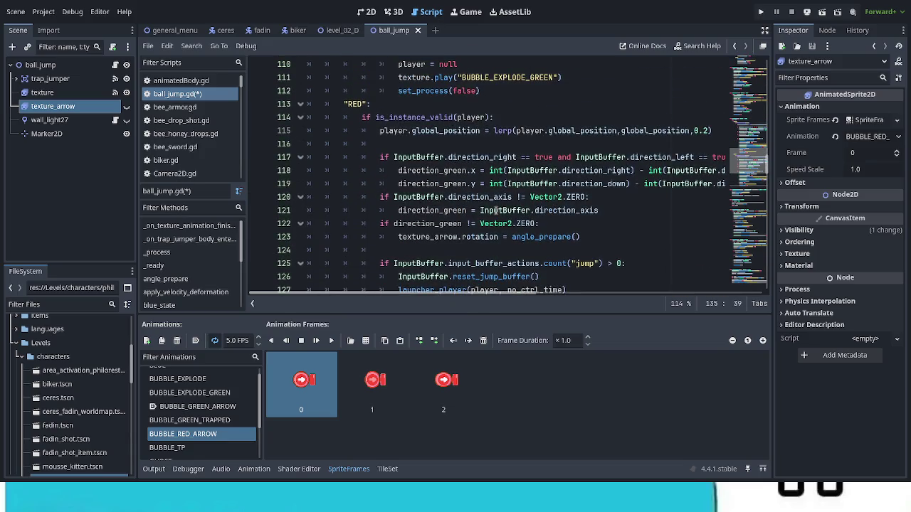
Select the ball_jump root node and resize the Inspector and side docks to widen the code editor
left_click(78, 171)
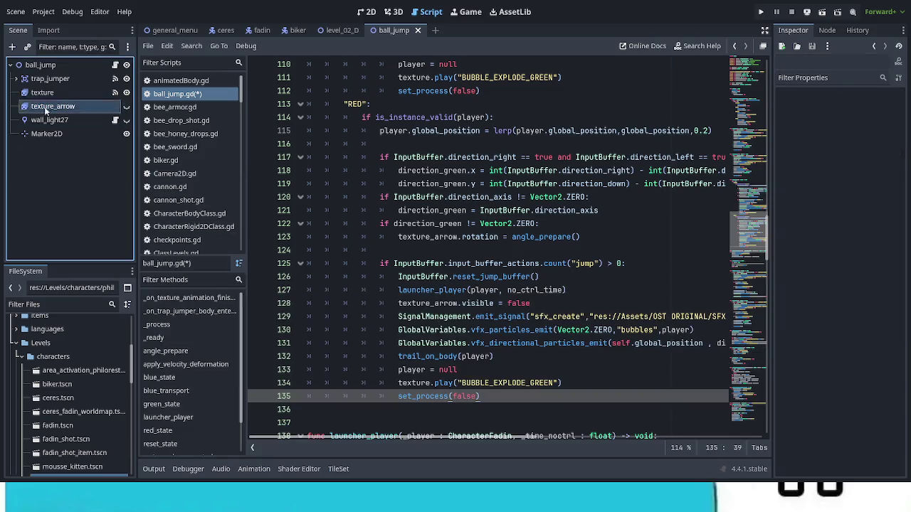
left_click(41, 66)
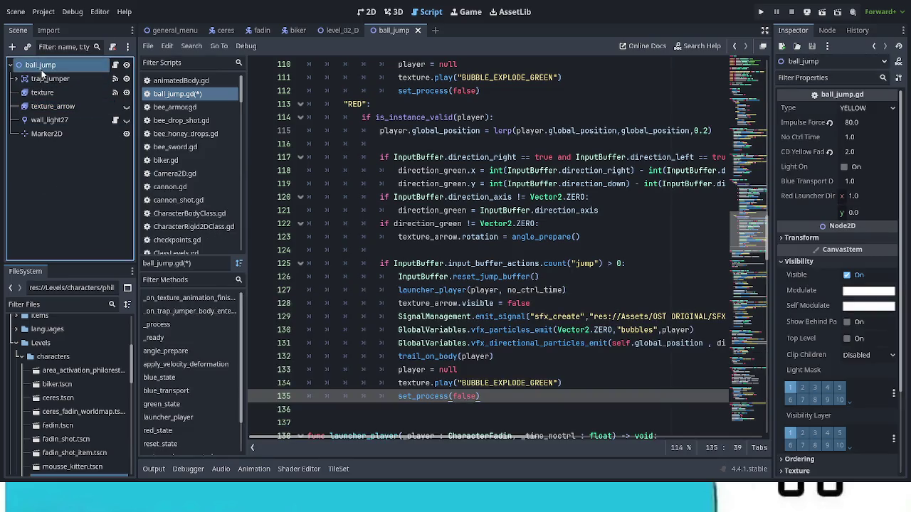
left_click_drag(772, 201, 735, 200)
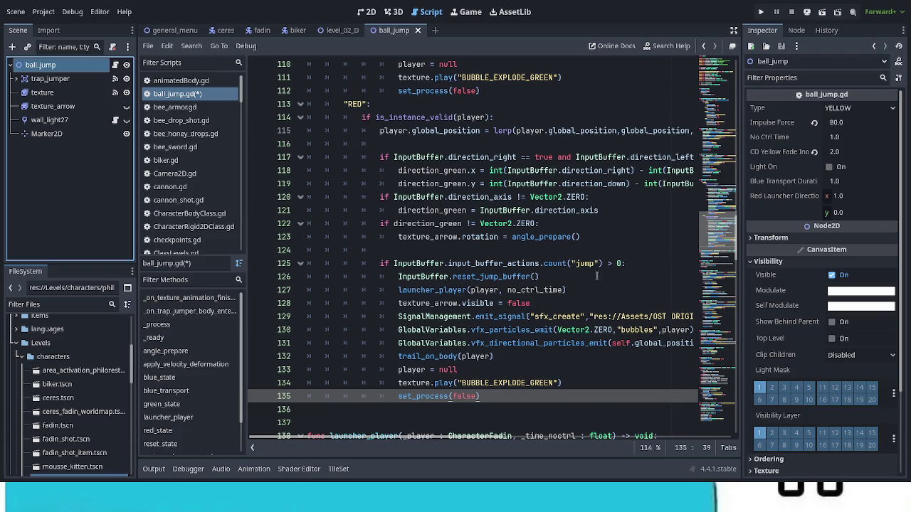
scroll(597, 276, "down", 1)
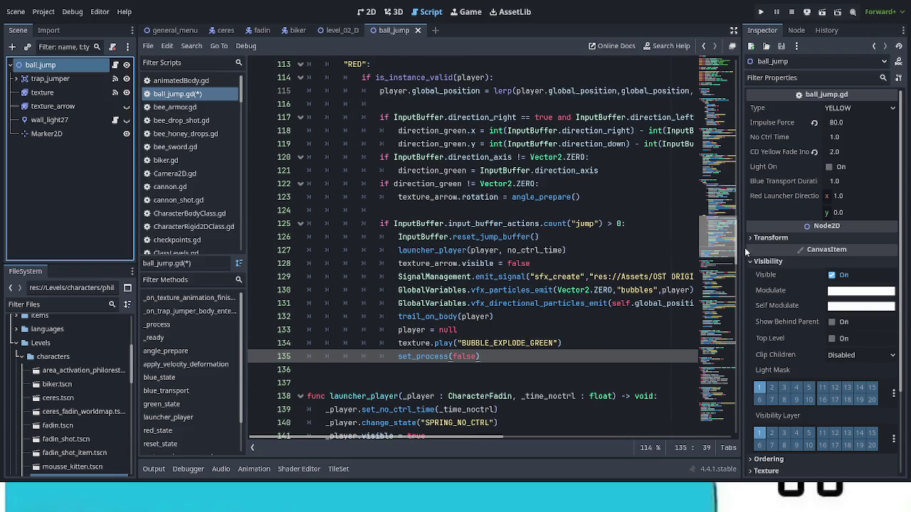
left_click_drag(741, 247, 777, 248)
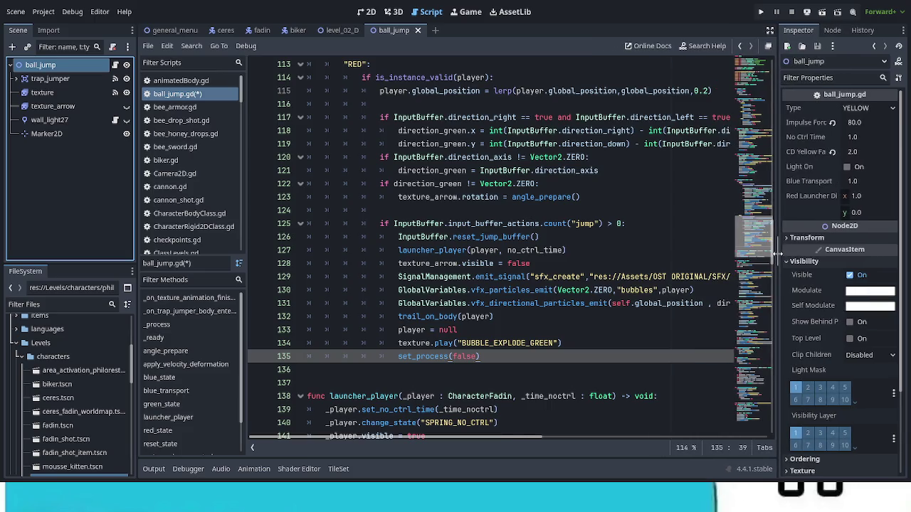
left_click_drag(140, 241, 112, 241)
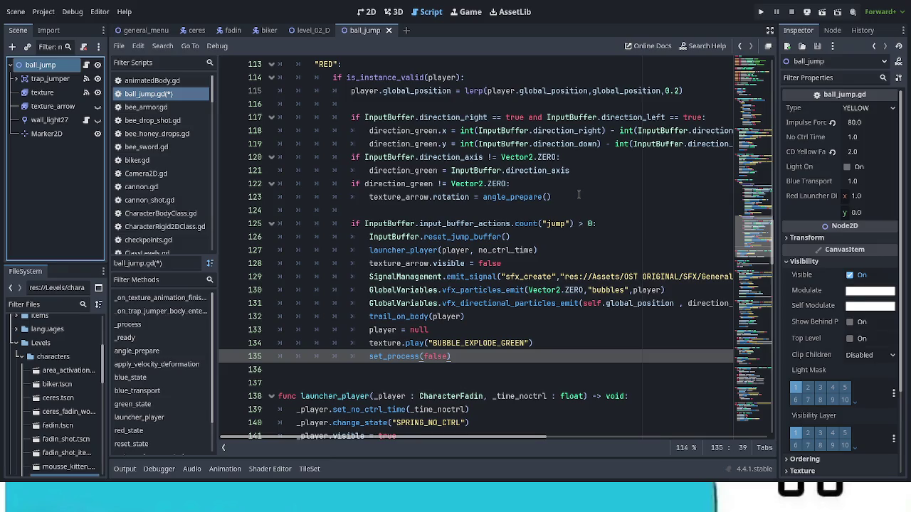
left_click(526, 183)
Delete the RED case's input-direction lines 116–122, then jump to angle_prepare's definition
mouse_move(526, 183)
left_mouse_down()
mouse_move(358, 116)
mouse_move(349, 104)
left_mouse_up()
key("Return")
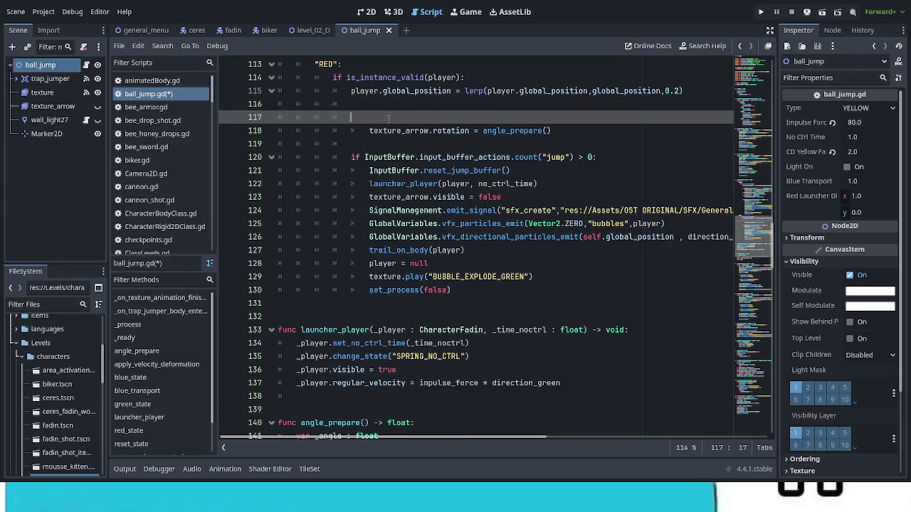
left_click(369, 128)
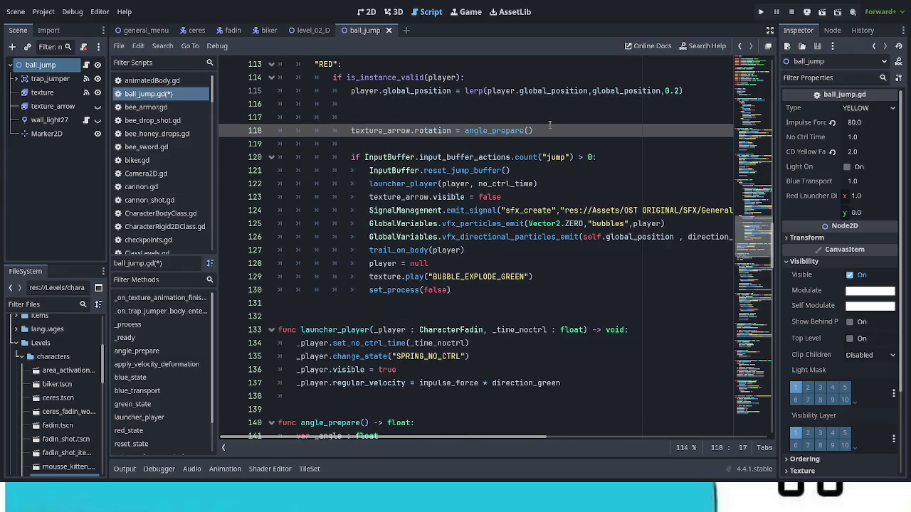
left_click(499, 130, "ctrl")
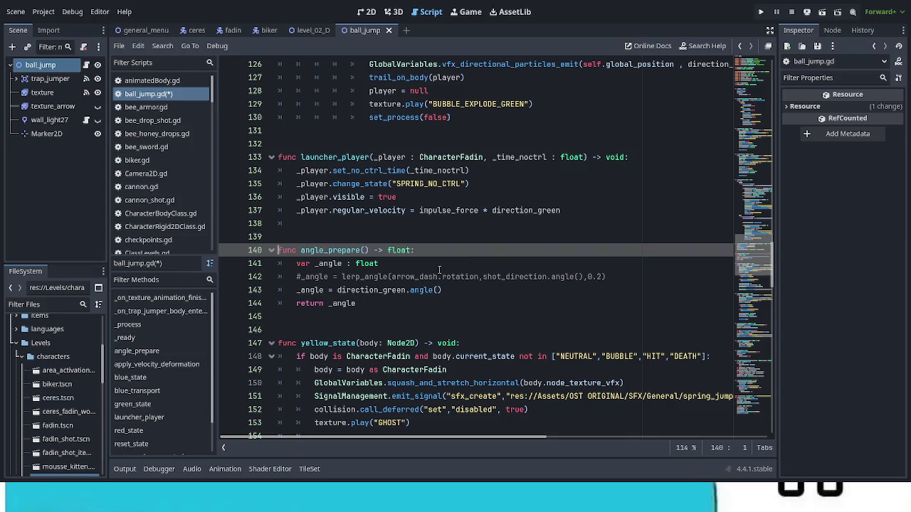
Give angle_prepare a parameter declared as _param : Vector2 =
left_click(364, 250)
type("_para")
key("Escape")
type("m :")
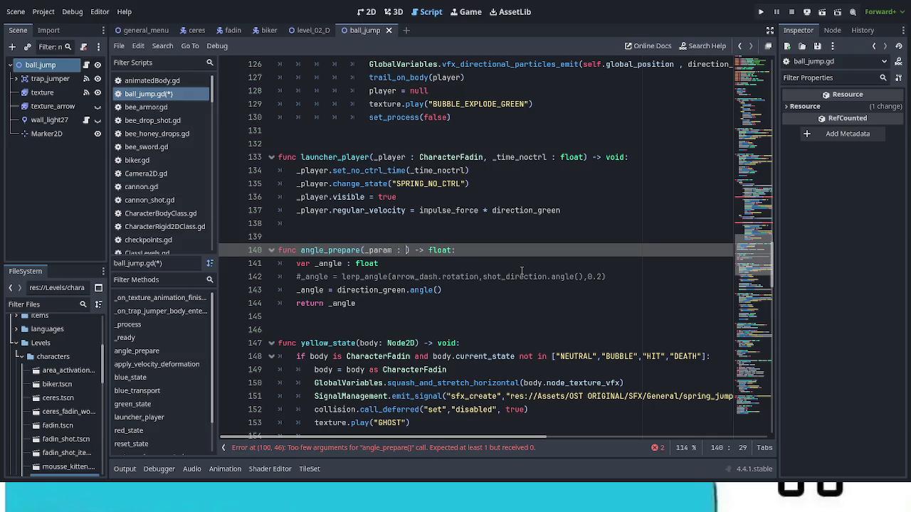
left_click(388, 289, "ctrl")
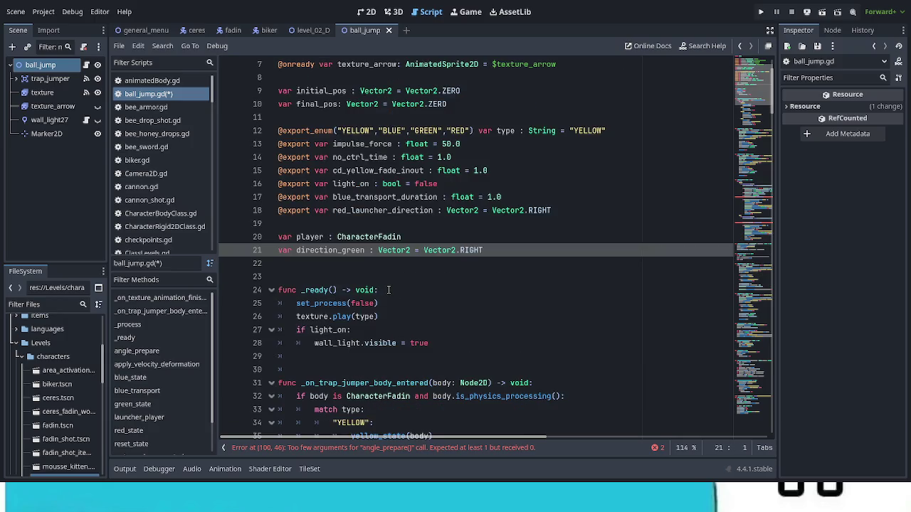
left_click(740, 50)
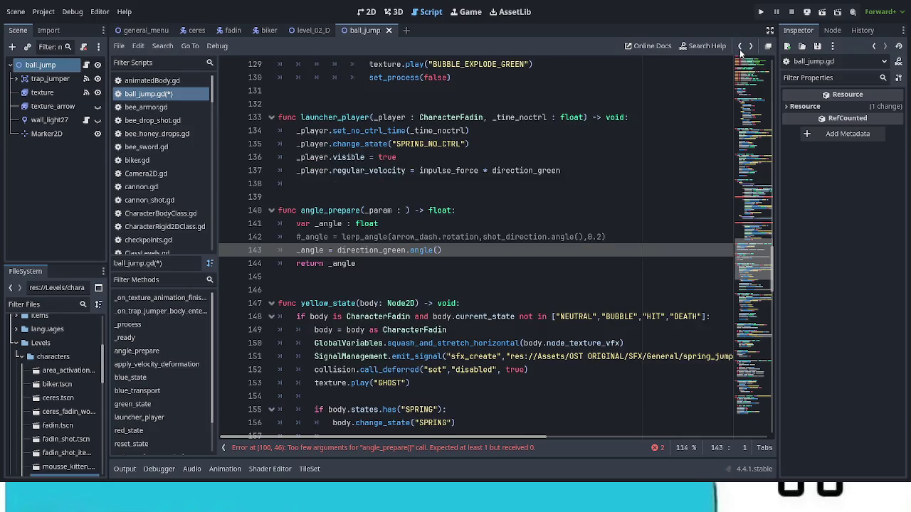
left_click(740, 50)
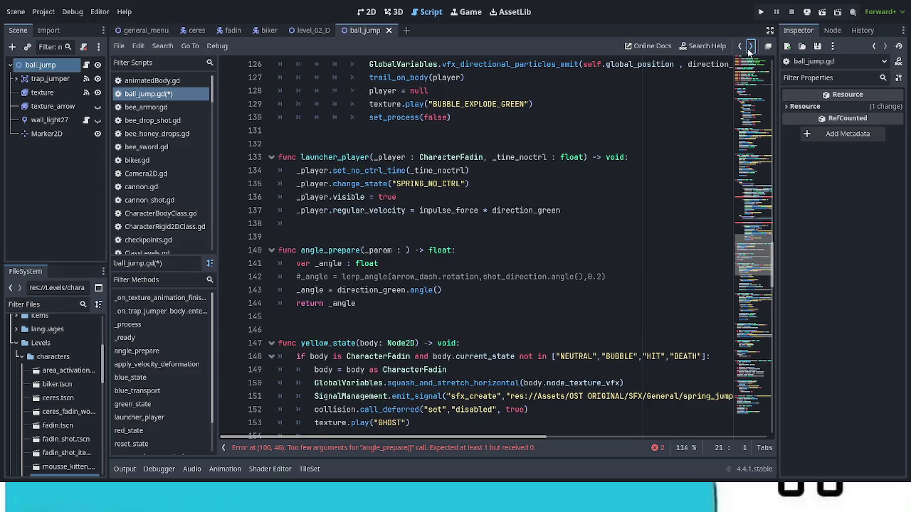
left_click(751, 49)
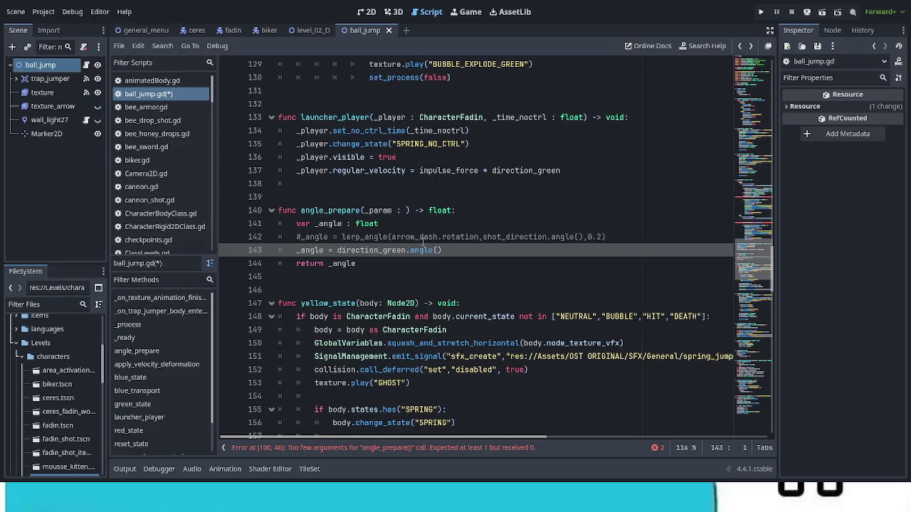
left_click(406, 210)
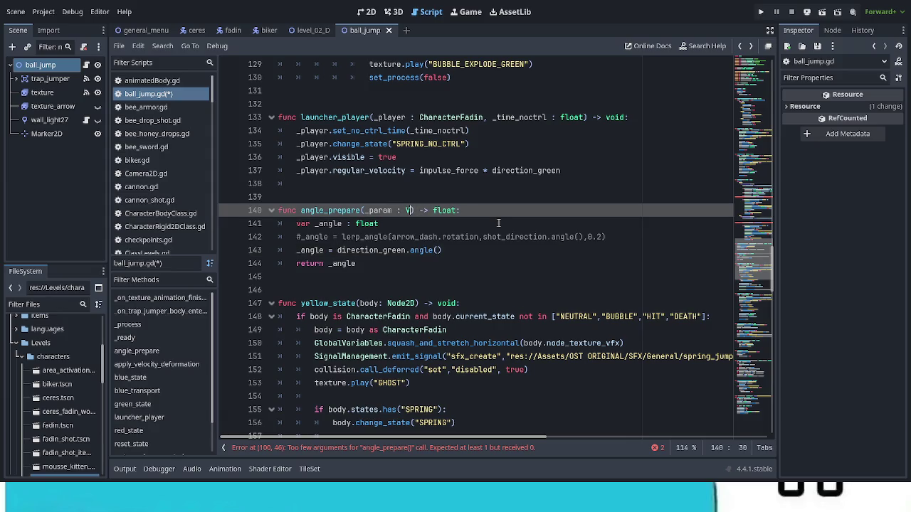
type("Vector2")
key("Return")
type("=")
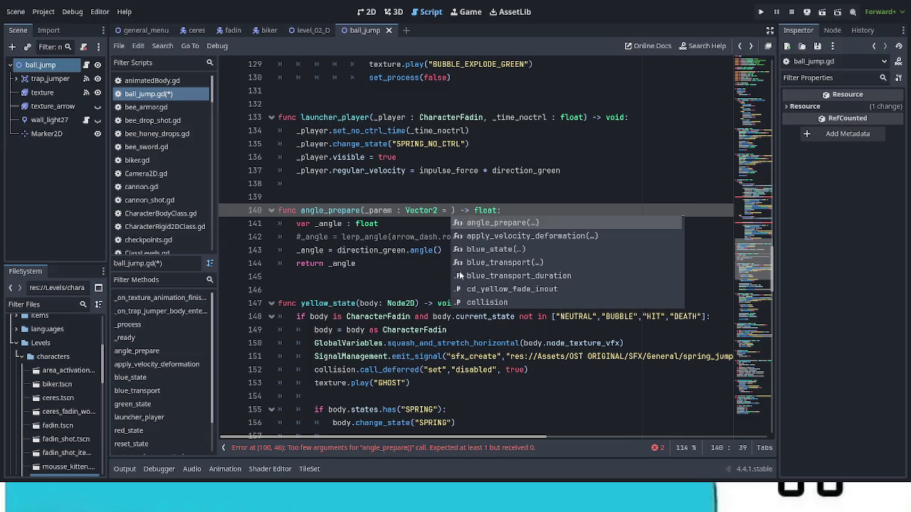
Default _param to direction_green, replace direction_green with _param on line 143, and save
double_click(375, 251)
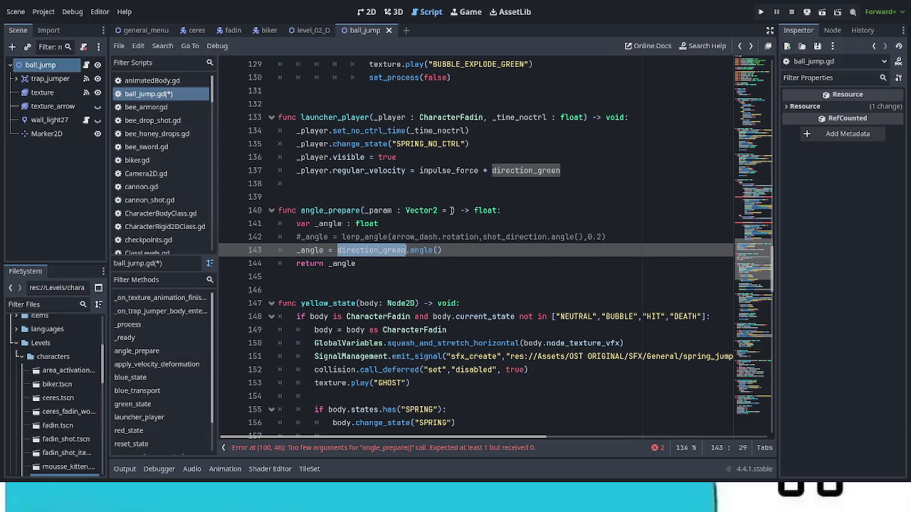
key("ctrl+c")
left_click(450, 210)
key("ctrl+v")
double_click(379, 211)
key("ctrl+c")
double_click(371, 250)
key("ctrl+v")
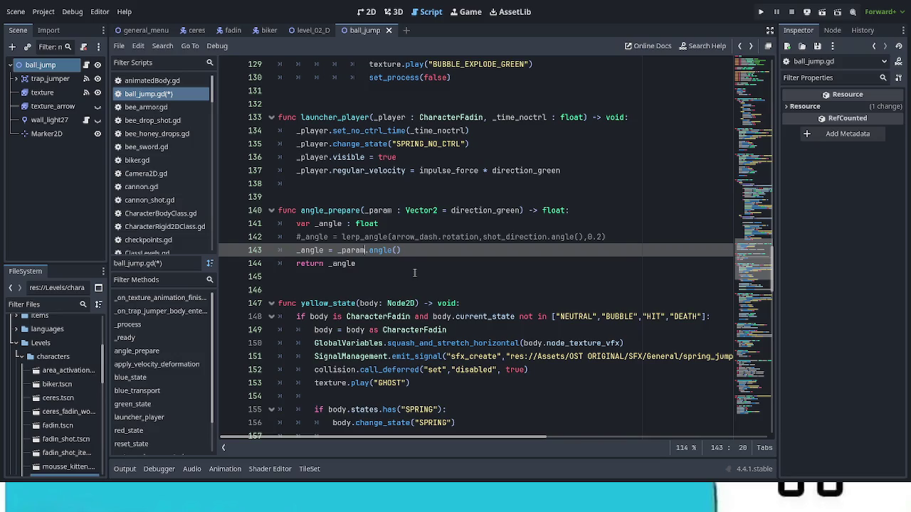
key("ctrl+s")
scroll(489, 250, "up", 1)
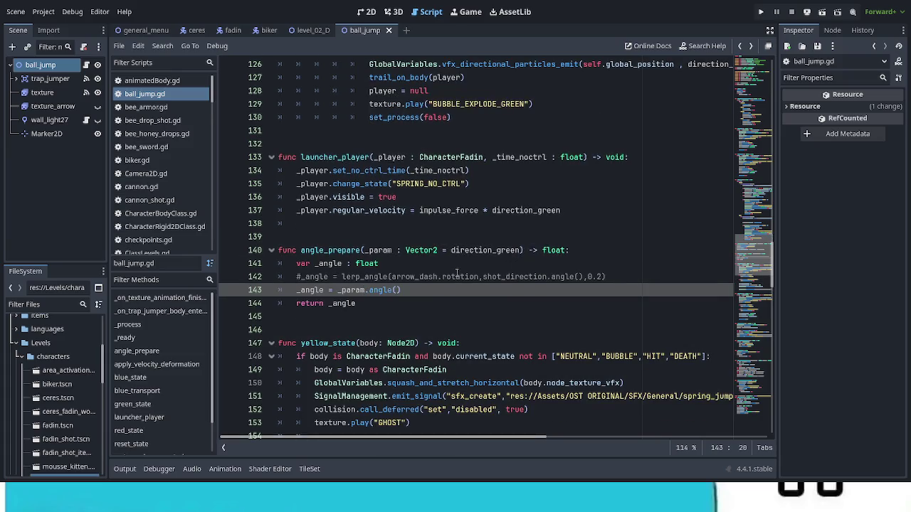
Place the caret in angle_prepare() on line 118 and show the ball_jump node's Inspector properties
scroll(463, 270, "up", 6)
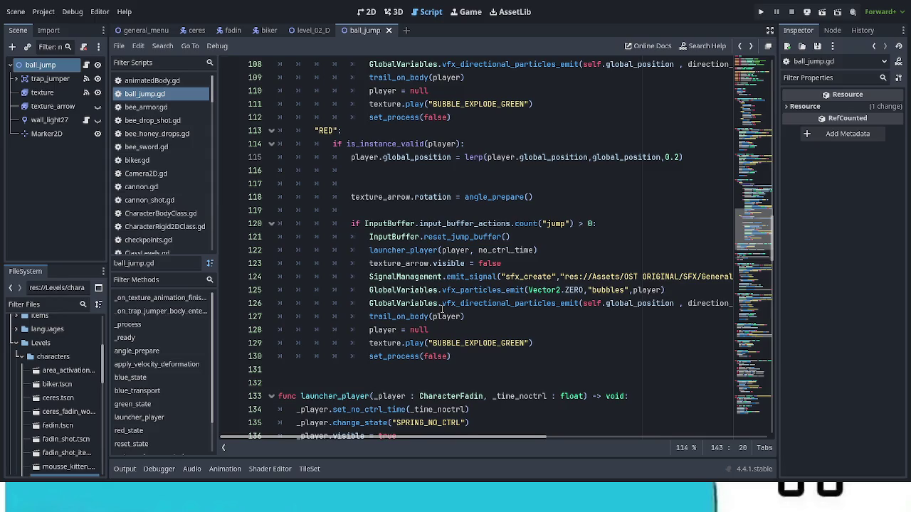
left_click(495, 183)
left_click(532, 196)
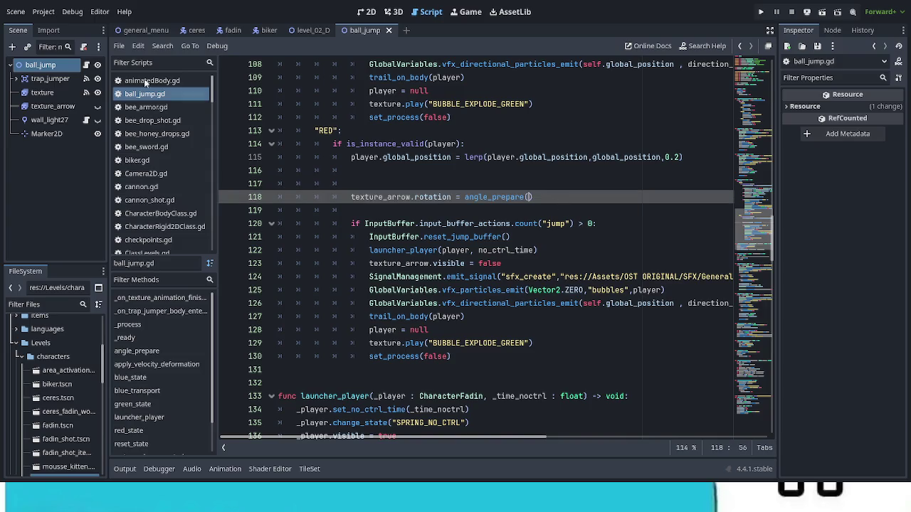
left_click(40, 63)
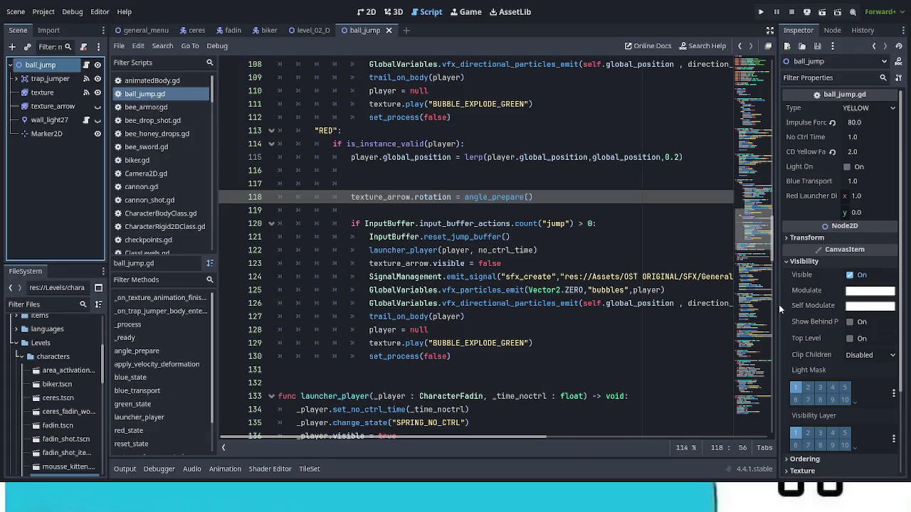
Pass red_launcher_direction as the argument to angle_prepare() in the RED branch
left_click(528, 197)
type("red")
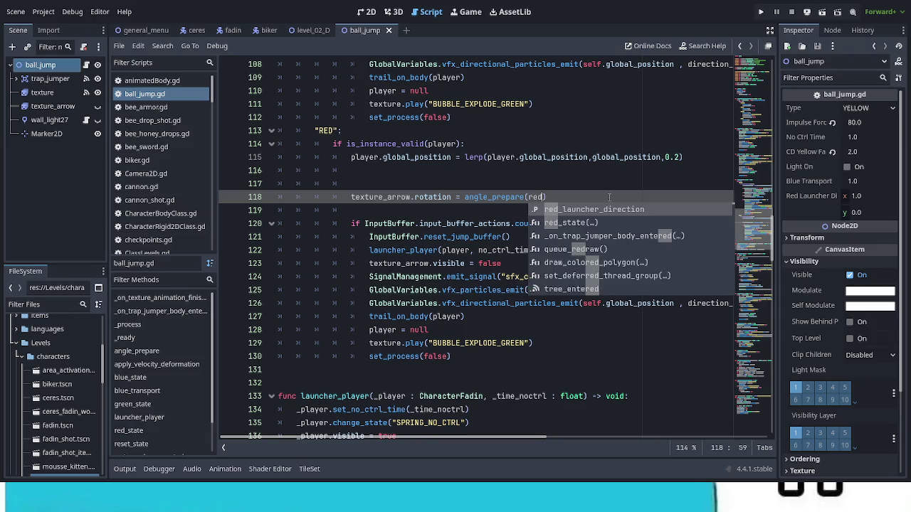
left_click(623, 209)
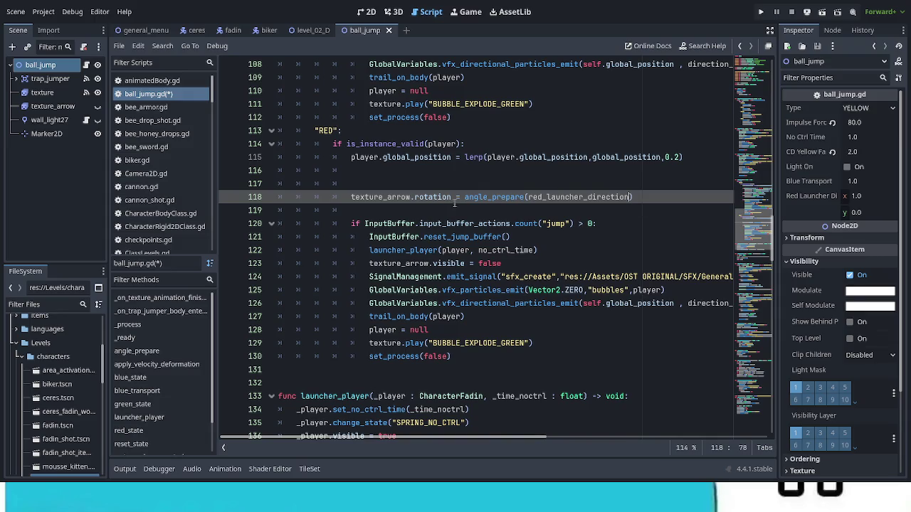
Delete the empty line 117 above the angle_prepare call
left_click(527, 184)
key("BackSpace")
key("BackSpace")
key("BackSpace")
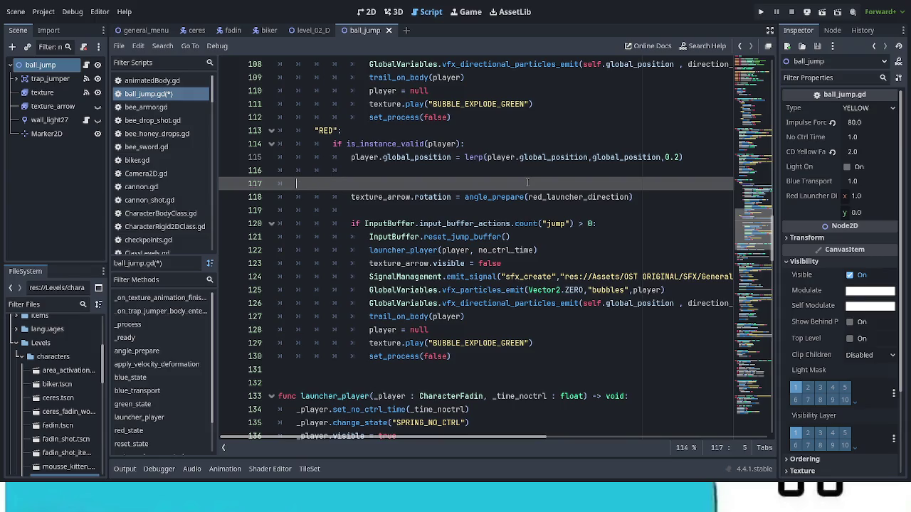
key("BackSpace")
key("BackSpace")
key("BackSpace")
key("BackSpace")
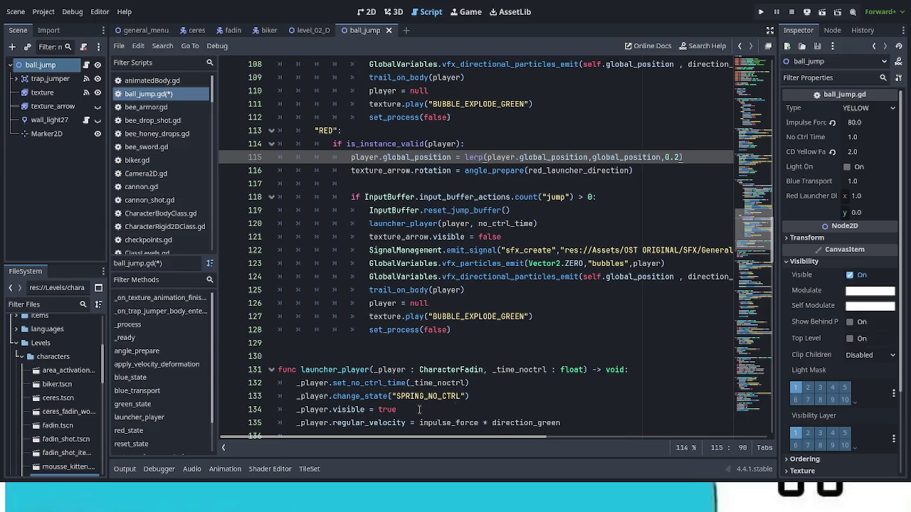
scroll(496, 404, "down", 10)
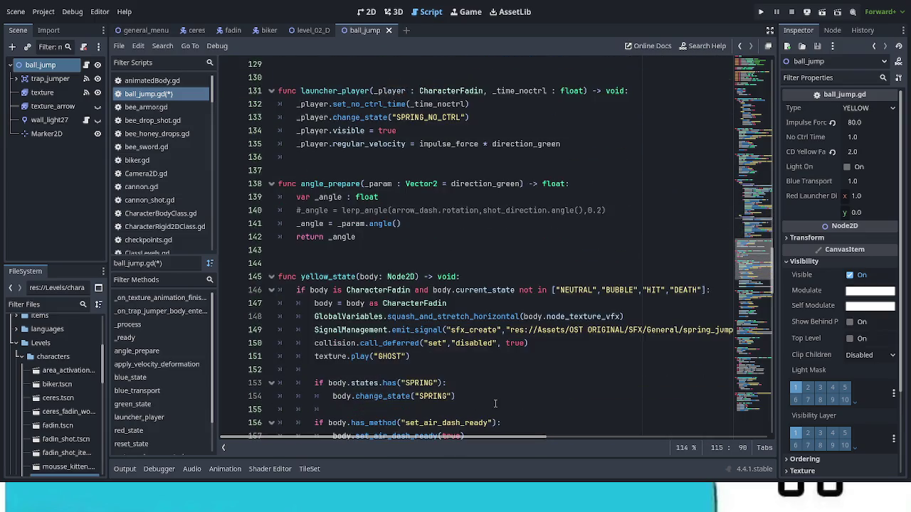
scroll(494, 403, "down", 11)
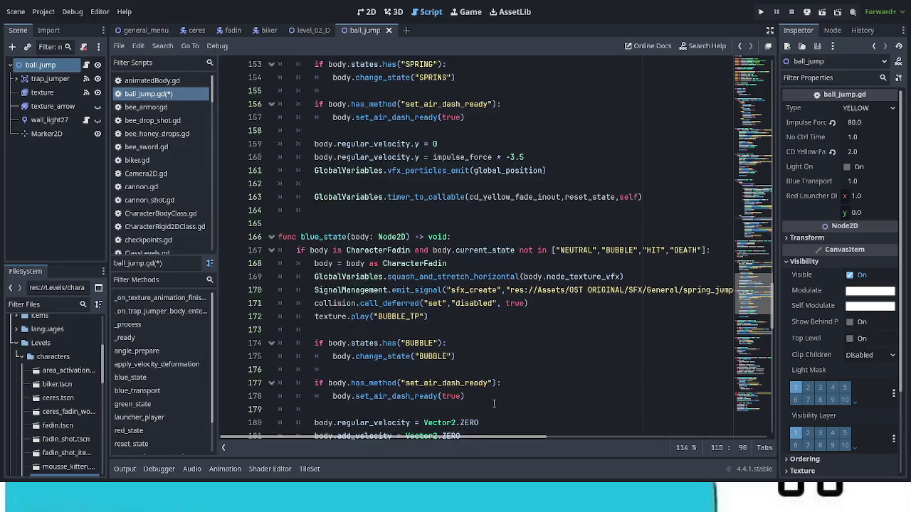
scroll(493, 403, "down", 10)
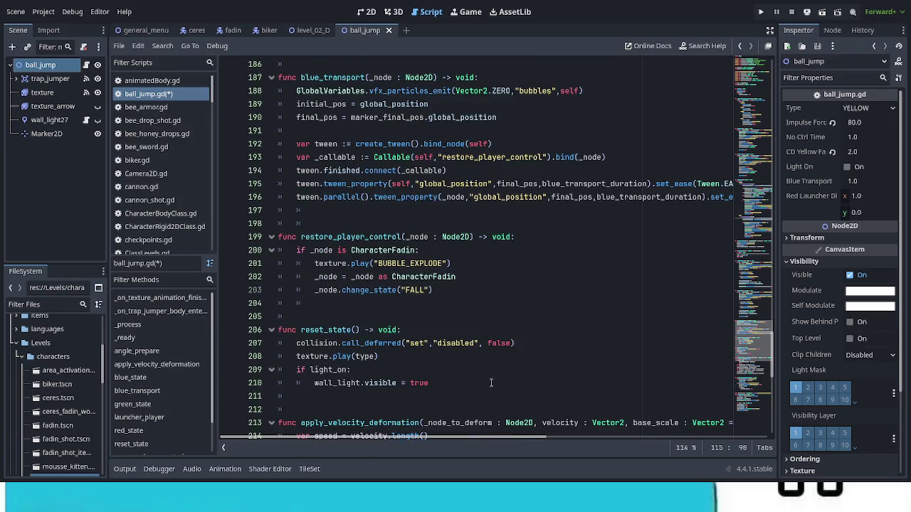
scroll(488, 385, "down", 4)
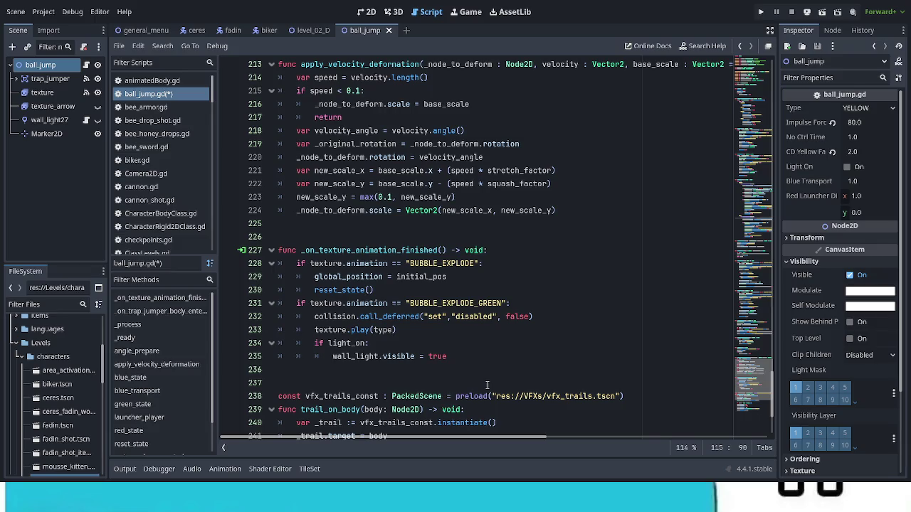
left_click(537, 304)
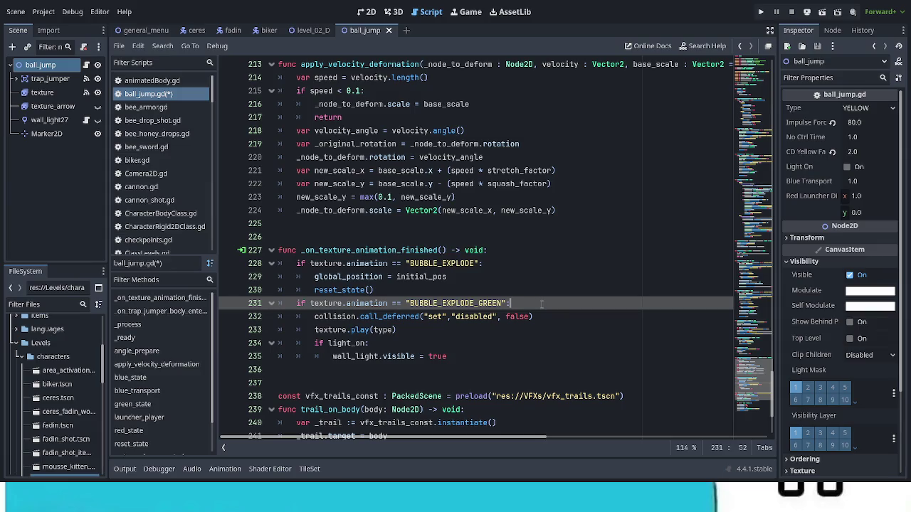
Add an if type == "GREEN": check under line 231 and indent the four lines below it into it
key("Return")
type("if type")
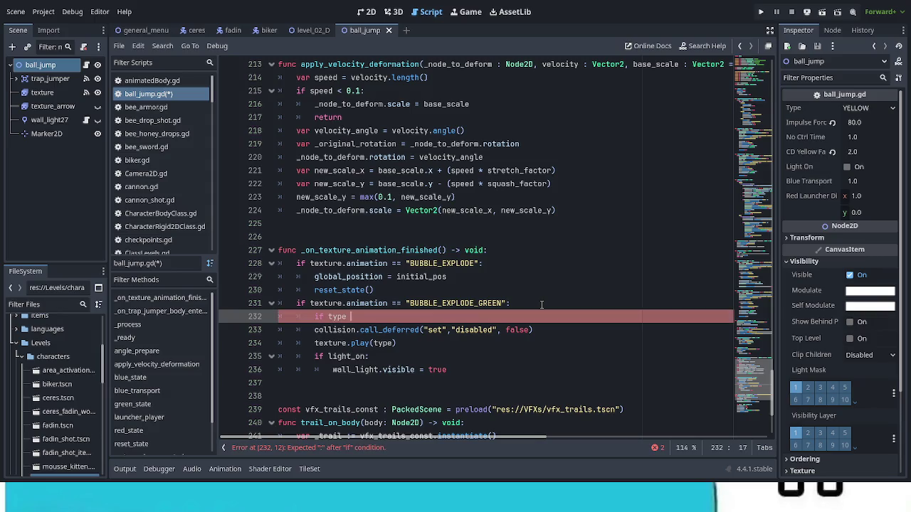
type("== ")
type("\"GREE")
type("N\"")
type(":")
mouse_move(315, 330)
left_mouse_down()
mouse_move(533, 330)
mouse_move(399, 357)
mouse_move(446, 370)
left_mouse_up()
key("Tab")
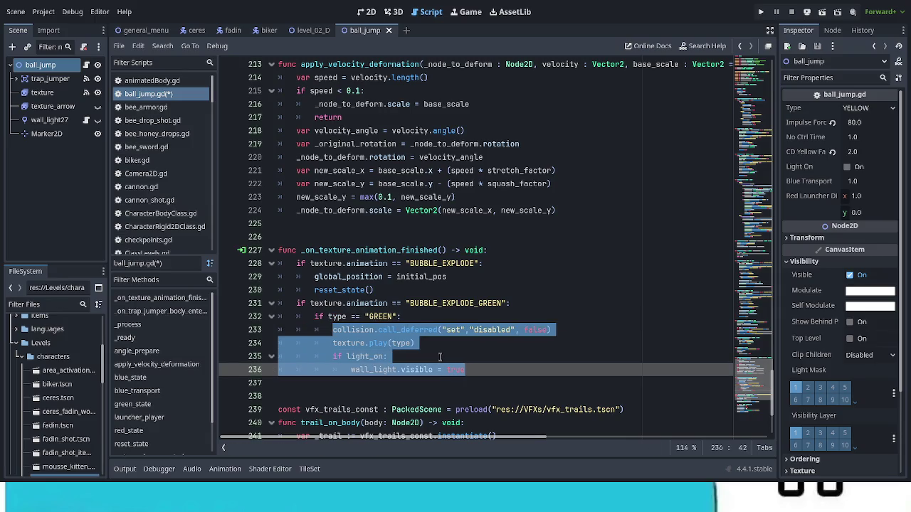
left_click(439, 345)
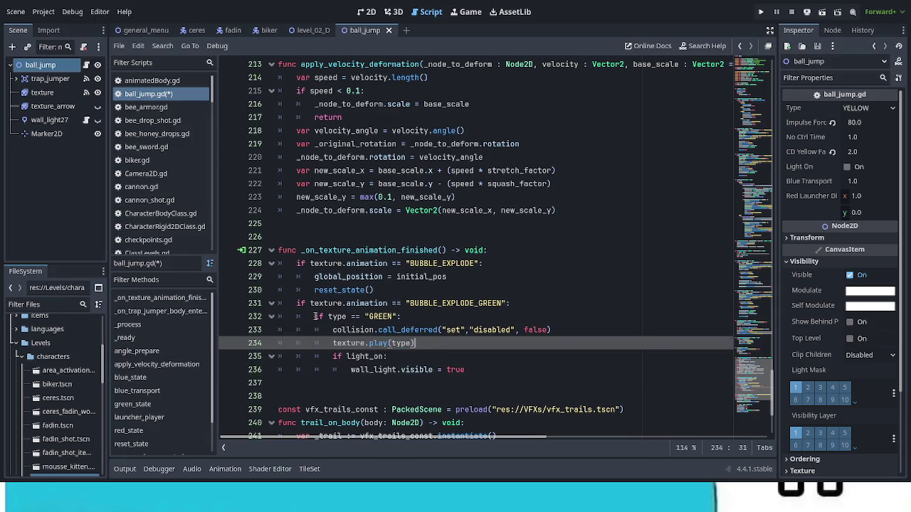
left_click_drag(315, 316, 407, 317)
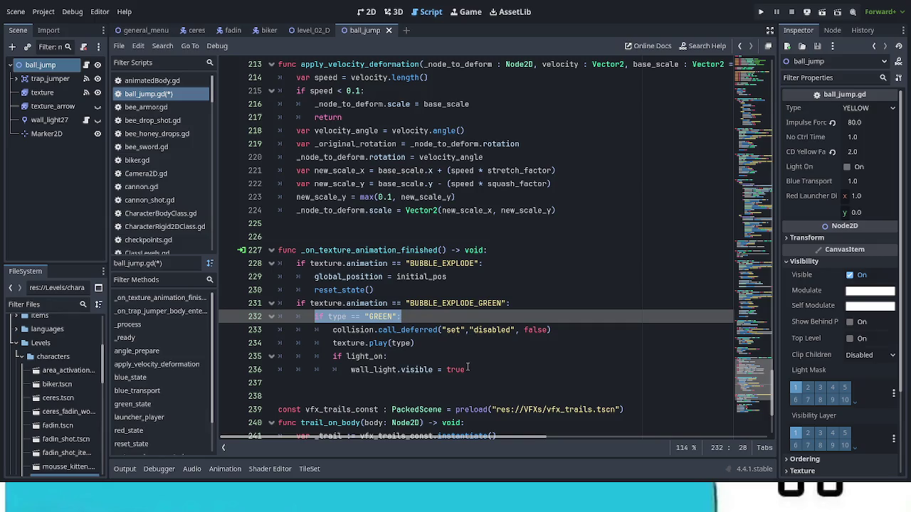
Add an if type == "RED": block after the GREEN block with the same body
left_click(489, 368)
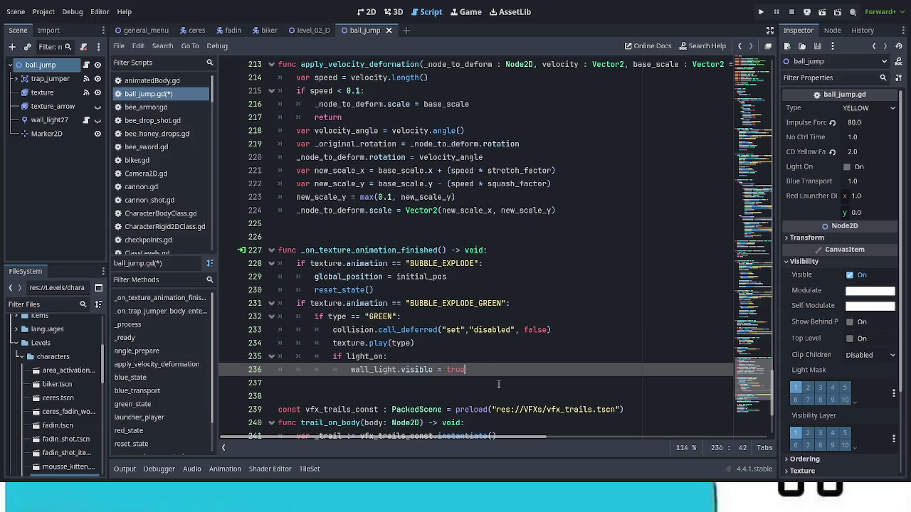
key("Return")
key("BackSpace")
key("BackSpace")
key("ctrl+v")
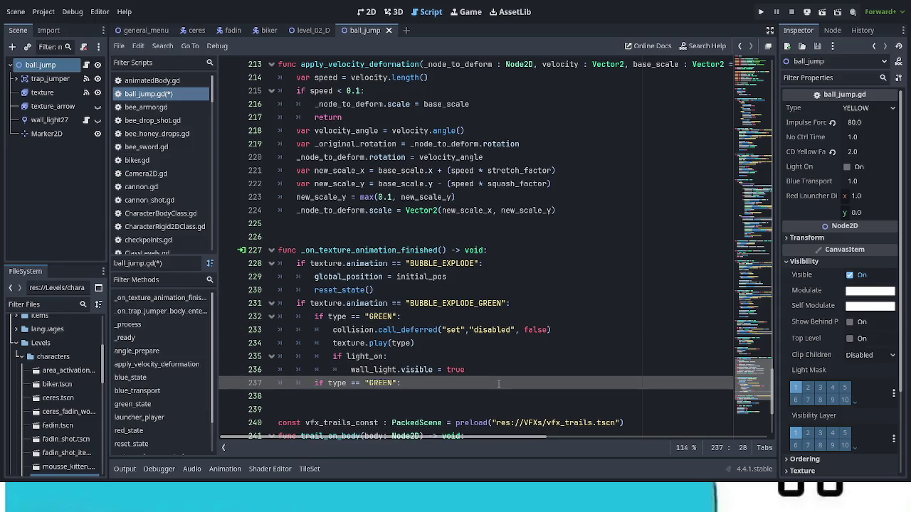
double_click(381, 383)
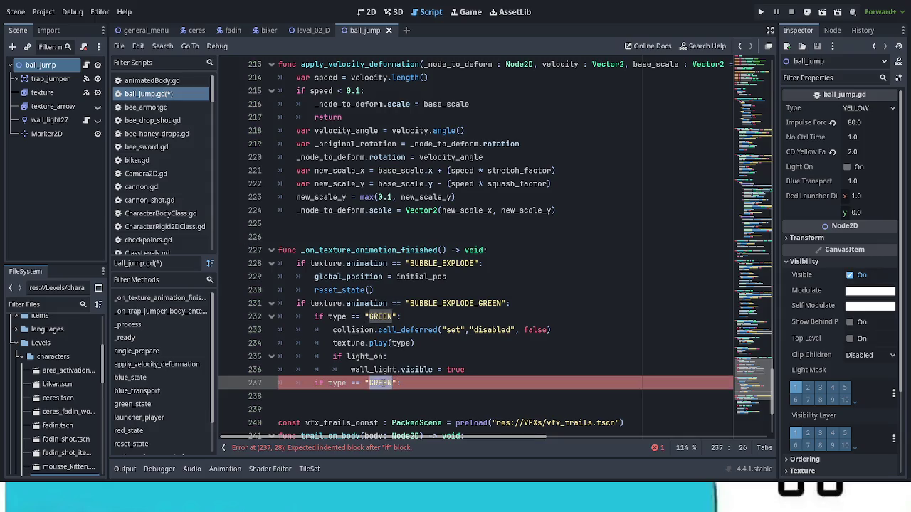
type("RED")
left_click(464, 366)
left_click_drag(477, 366, 332, 329)
left_click(410, 385)
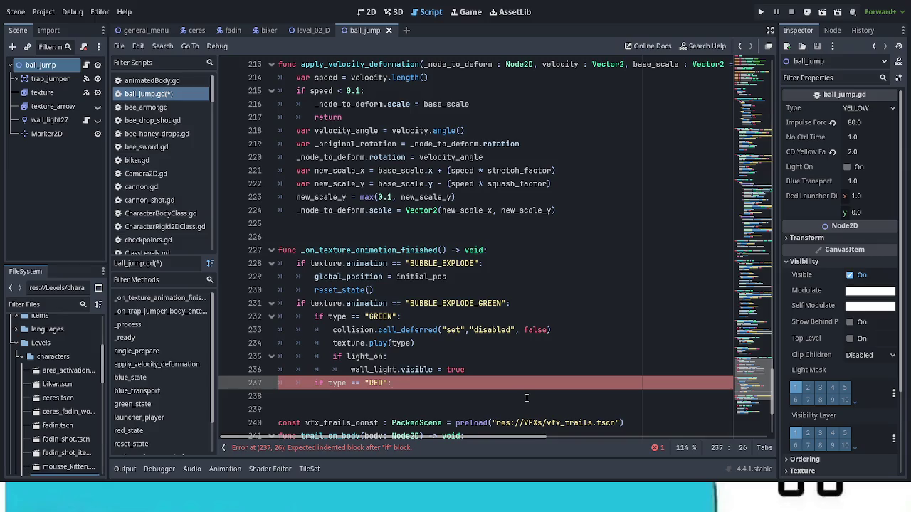
key("Return")
key("ctrl+v")
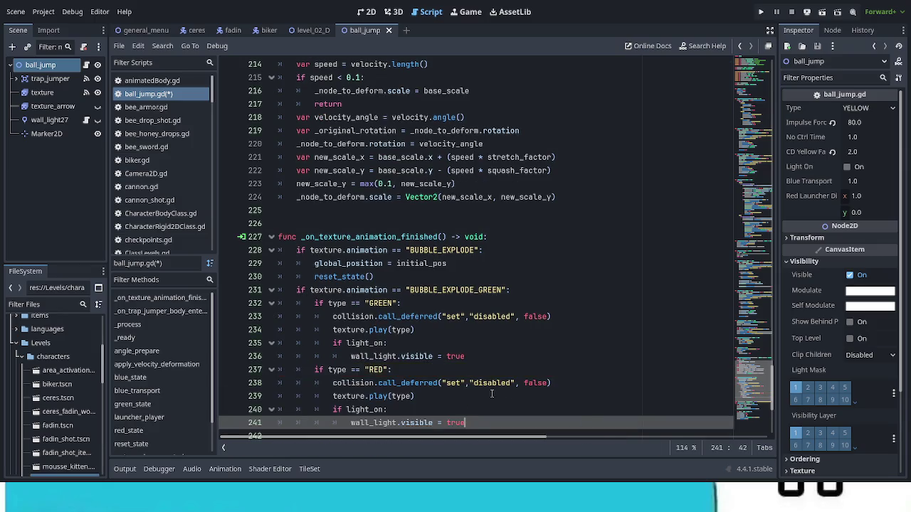
scroll(437, 373, "down", 1)
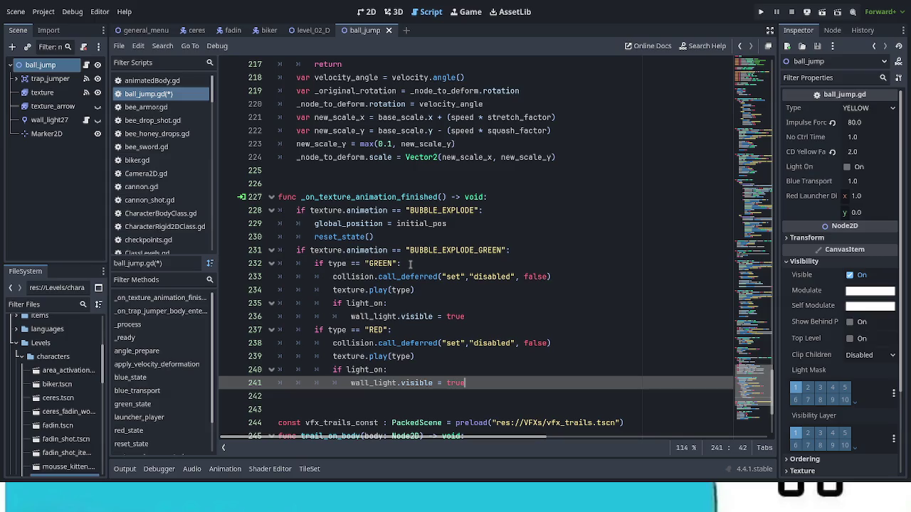
Undo the GREEN/RED split back to a single block and save ball_jump.gd
key("ctrl+z")
key("ctrl+z")
key("ctrl+z")
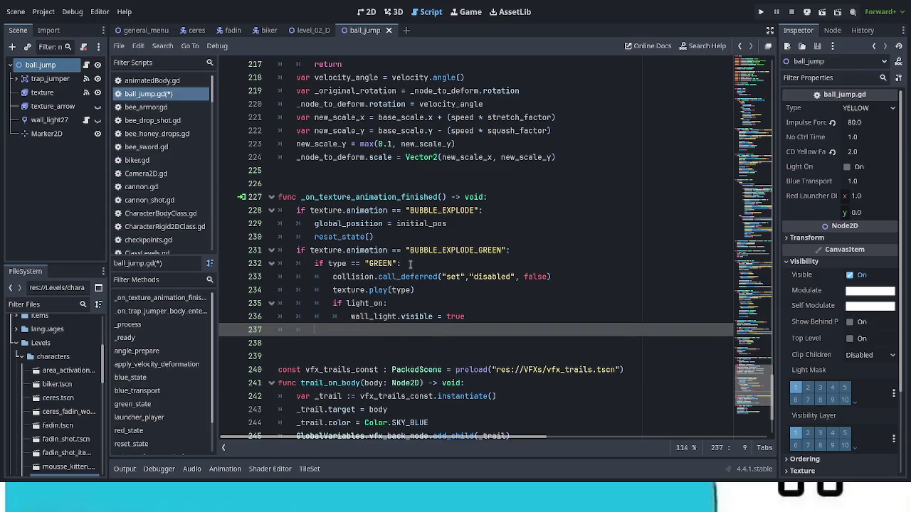
key("ctrl+z")
key("ctrl+z")
key("ctrl+z")
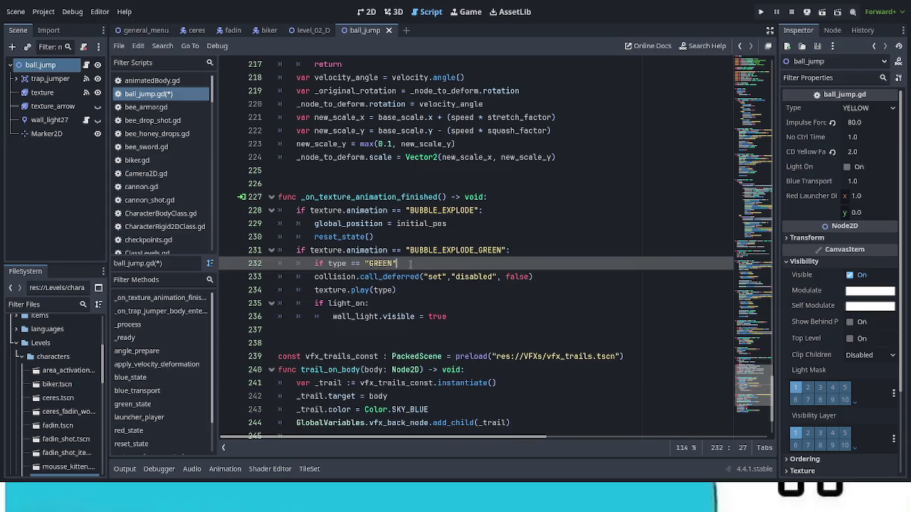
key("ctrl+z")
key("ctrl+z")
key("ctrl+z")
key("ctrl+s")
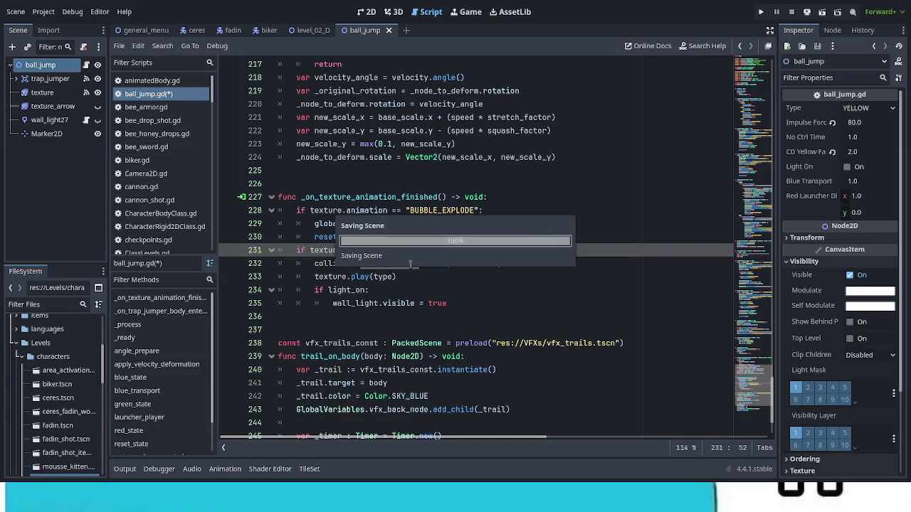
Scroll back up through the script and switch to the level_02_D scene
left_click(494, 292)
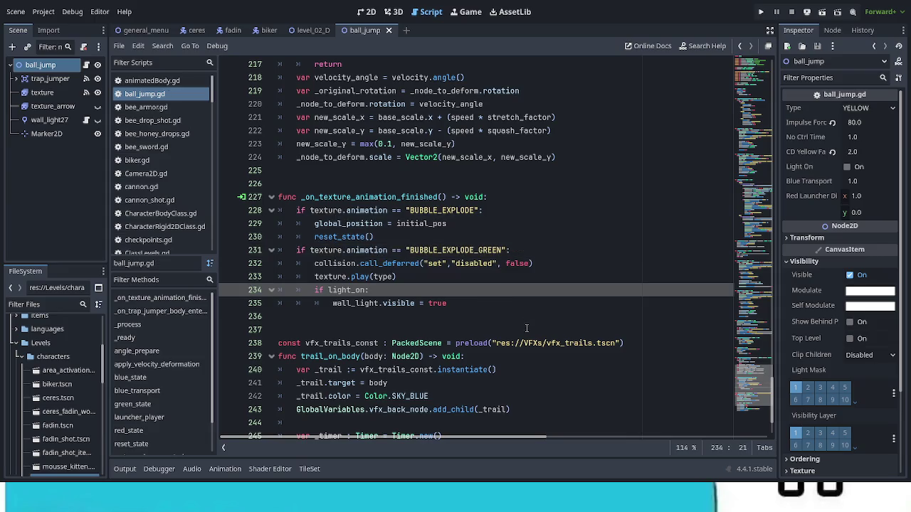
scroll(527, 324, "down", 1)
scroll(510, 335, "up", 10)
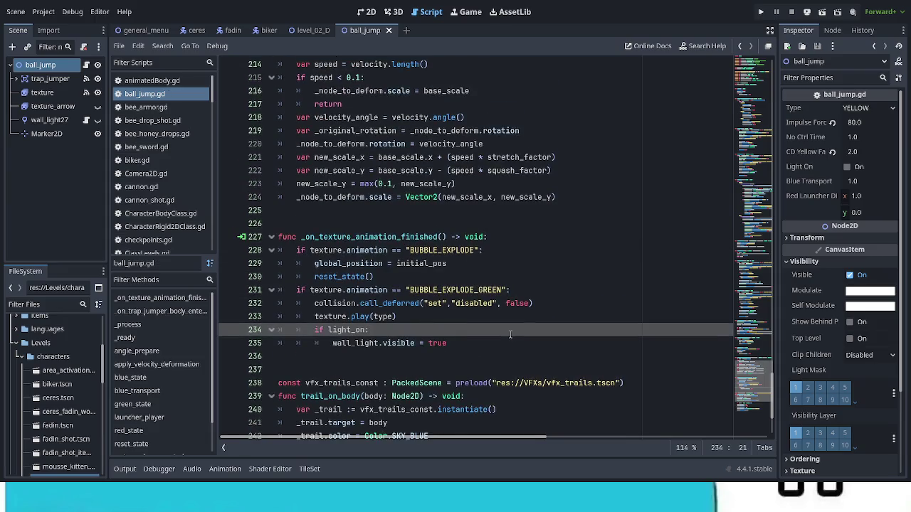
scroll(508, 335, "up", 10)
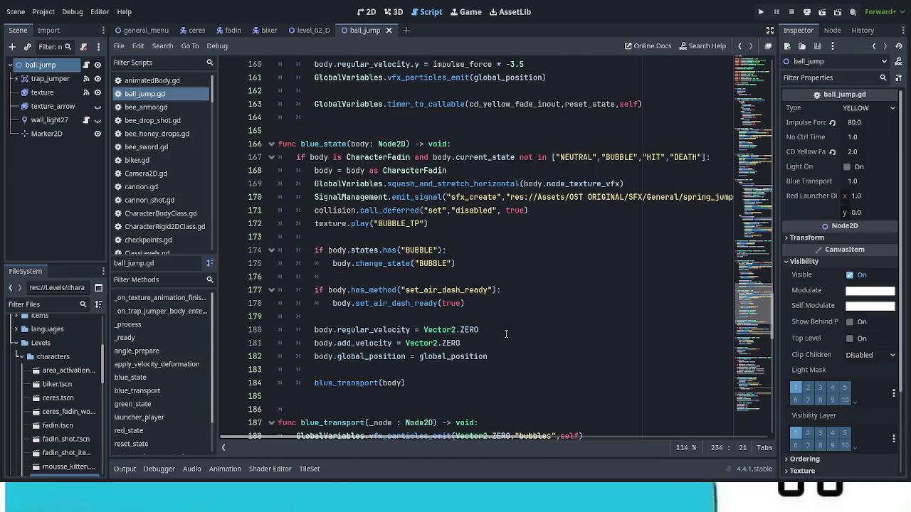
scroll(506, 334, "up", 10)
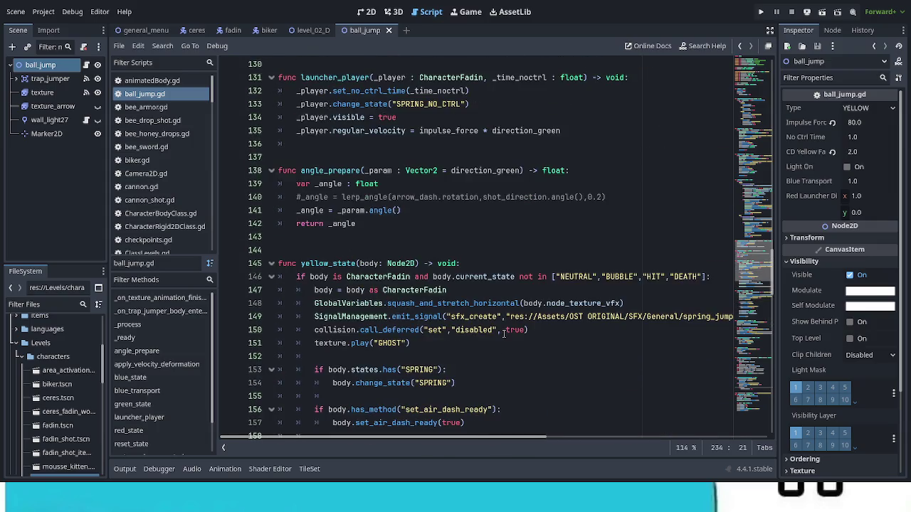
scroll(504, 333, "up", 5)
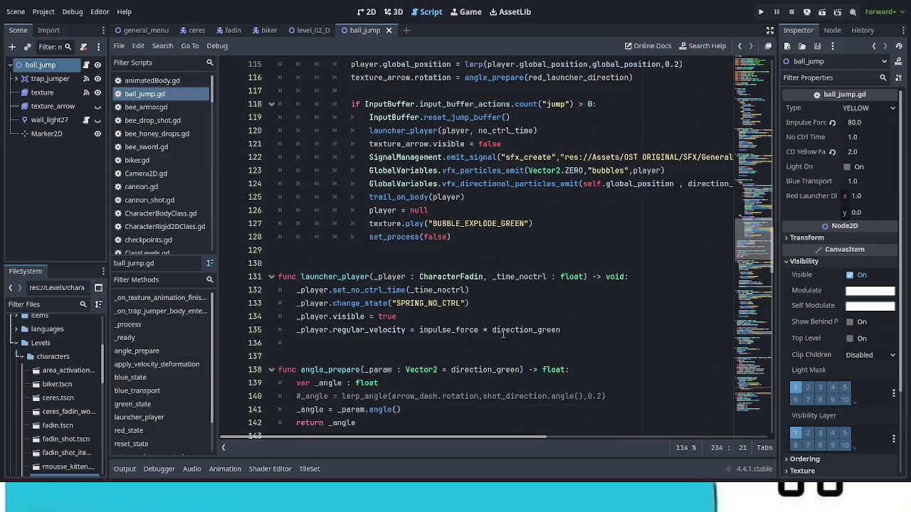
left_click(312, 30)
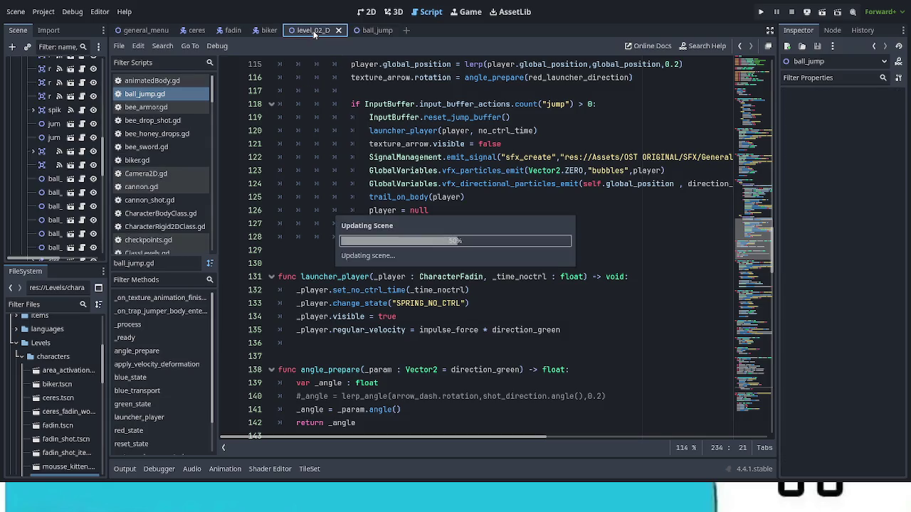
Open ball_jump from ball_jump3, set its texture sprite's animation to YELLOW, and save the scene
left_click(371, 13)
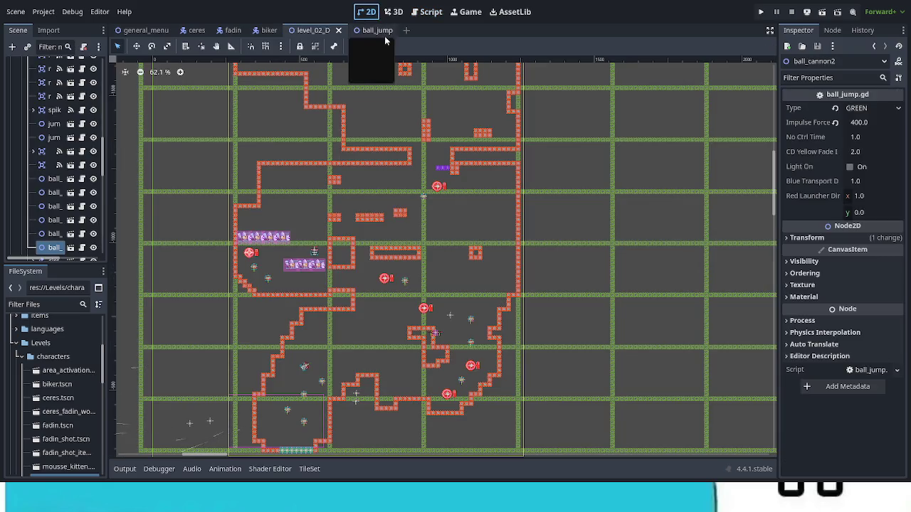
left_click(436, 306)
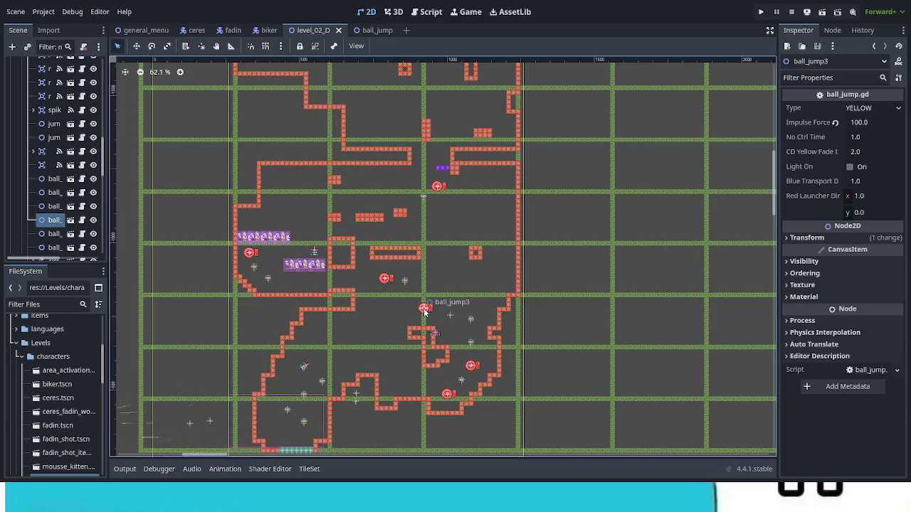
left_click(82, 220)
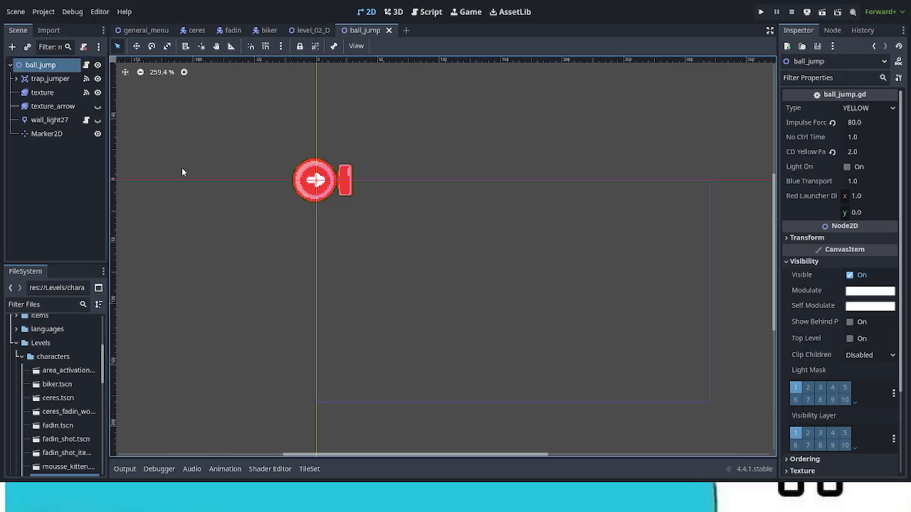
left_click(57, 96)
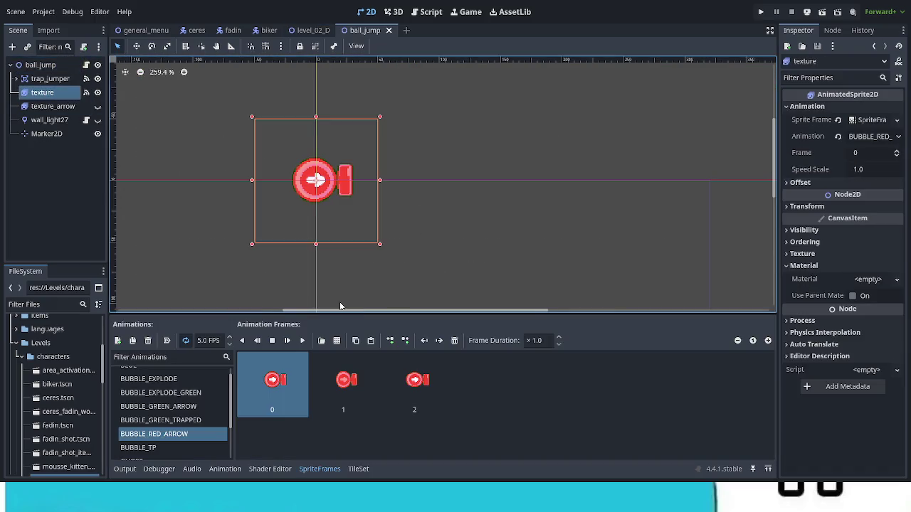
scroll(226, 427, "down", 3)
left_click(175, 448)
key("ctrl+s")
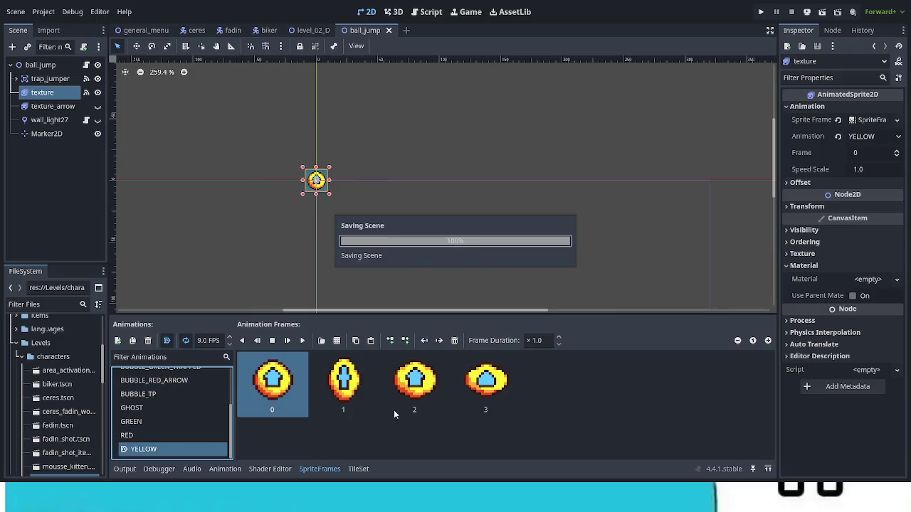
left_click(499, 247)
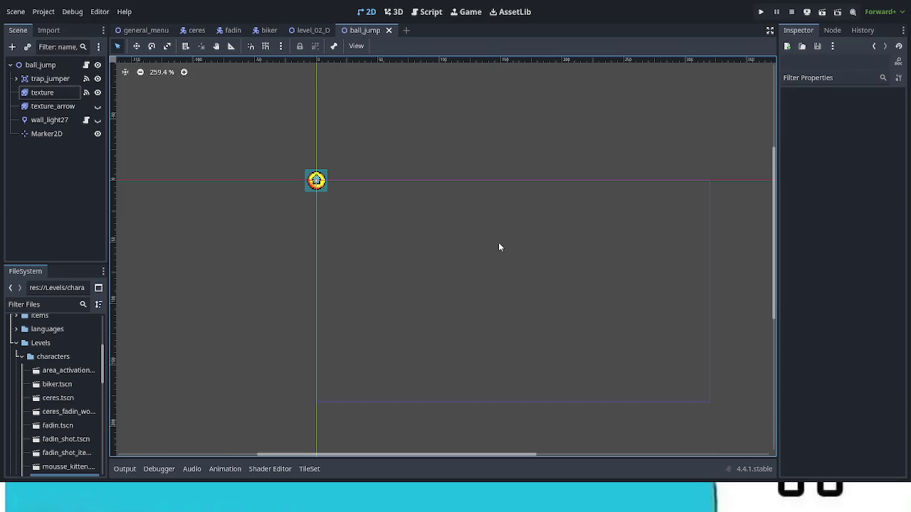
left_click(314, 31)
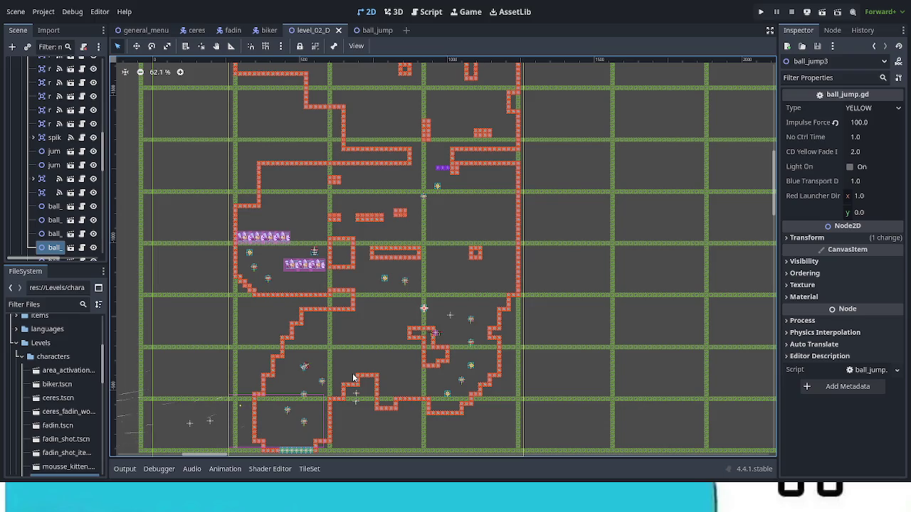
Set ball_cannon's Type to RED with Red Launcher Direction x of -1, and save level_02_D
scroll(353, 396, "up", 10)
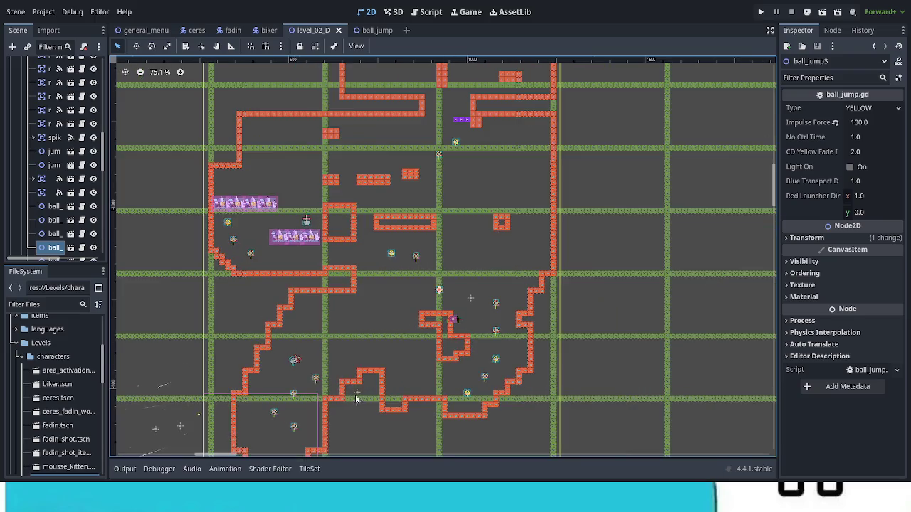
left_click(396, 201)
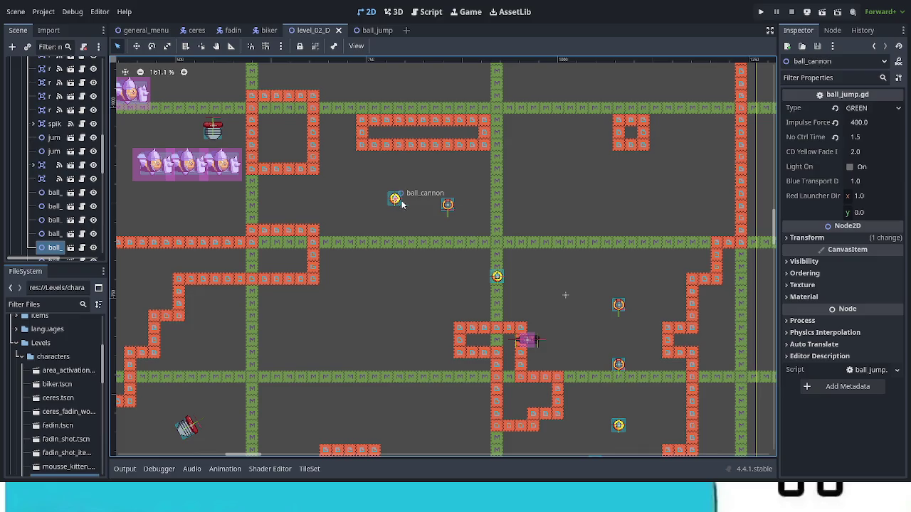
left_click(894, 109)
key("Down")
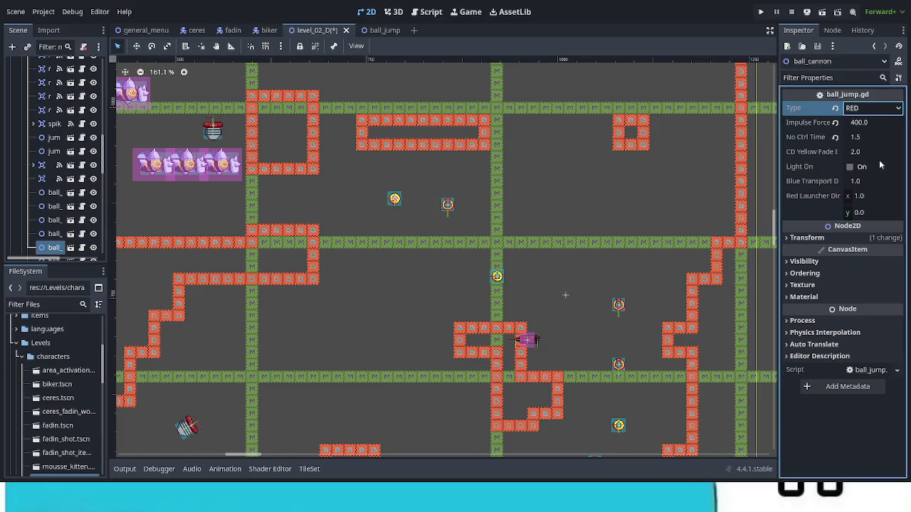
left_click(896, 198)
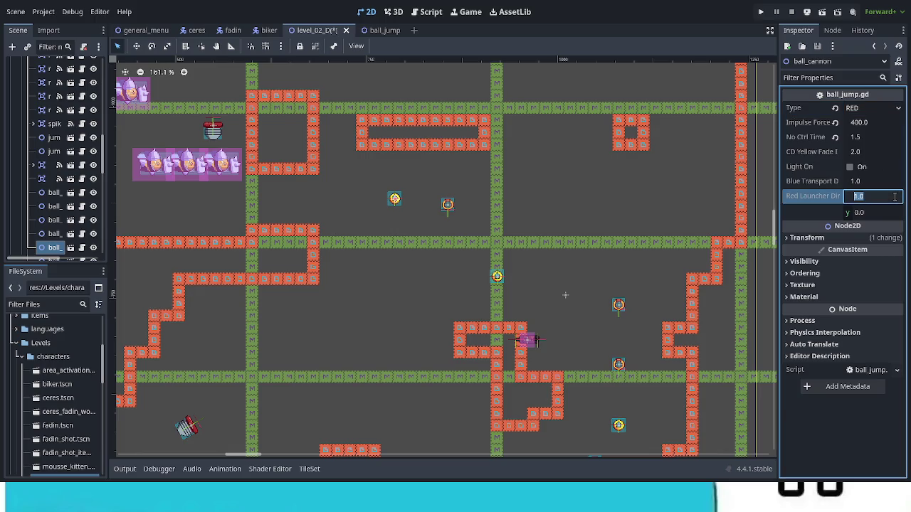
type("-1")
key("Return")
key("ctrl+s")
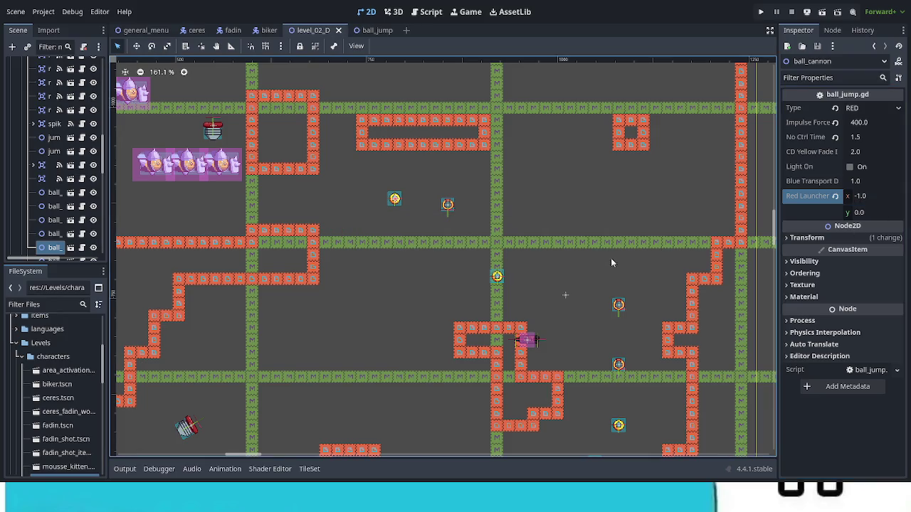
Set ball_cannon2's Type to RED, save, and run the game with F5
mouse_move(368, 220)
left_mouse_down()
mouse_move(426, 228)
mouse_move(532, 267)
left_mouse_up()
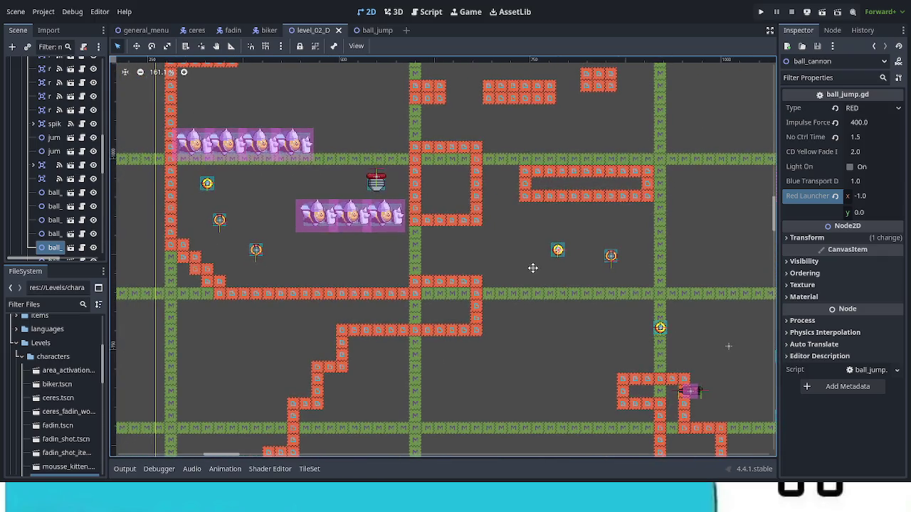
left_click(206, 183)
key("ctrl+s")
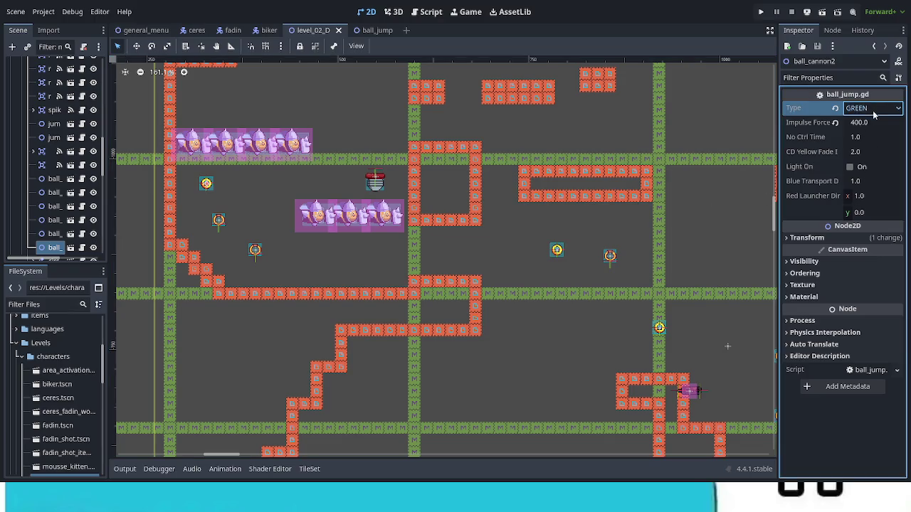
key("Down")
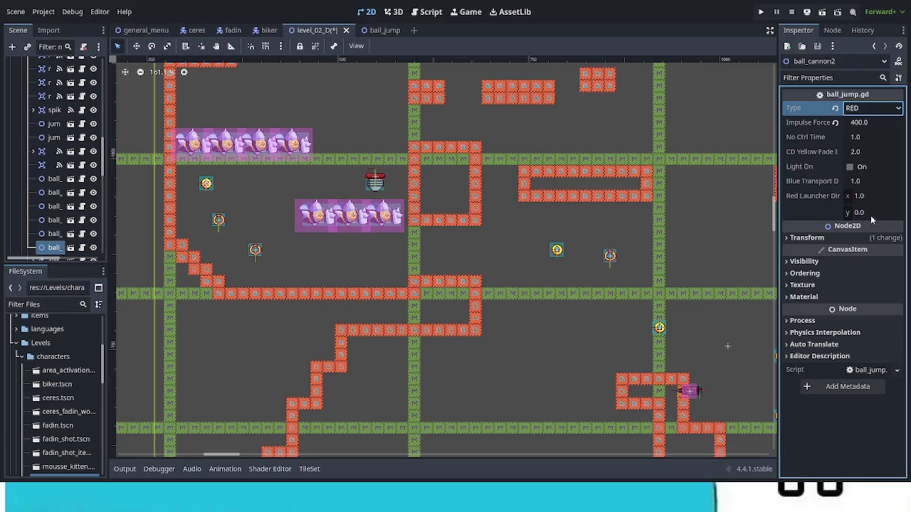
left_click(874, 197)
key("Return")
key("F5")
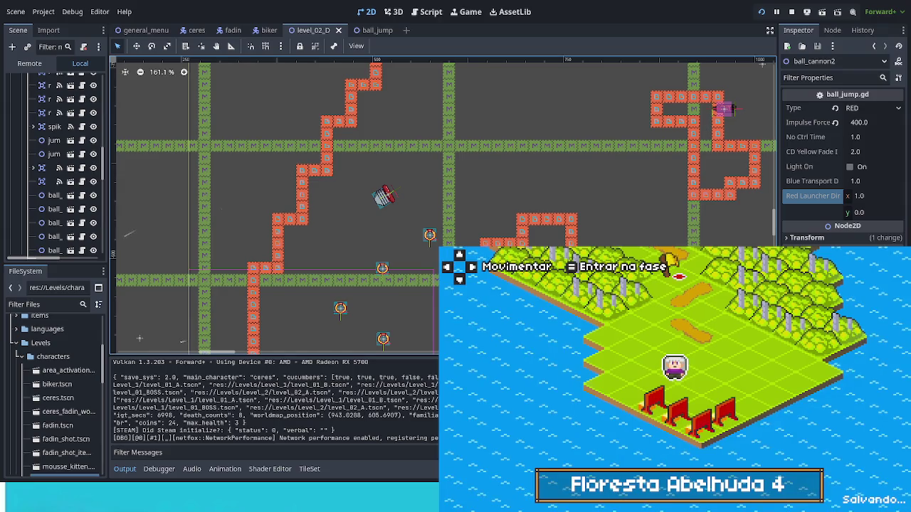
Enter Floresta Abelhuda 4 and jump and move the character to the red launcher
key("Return")
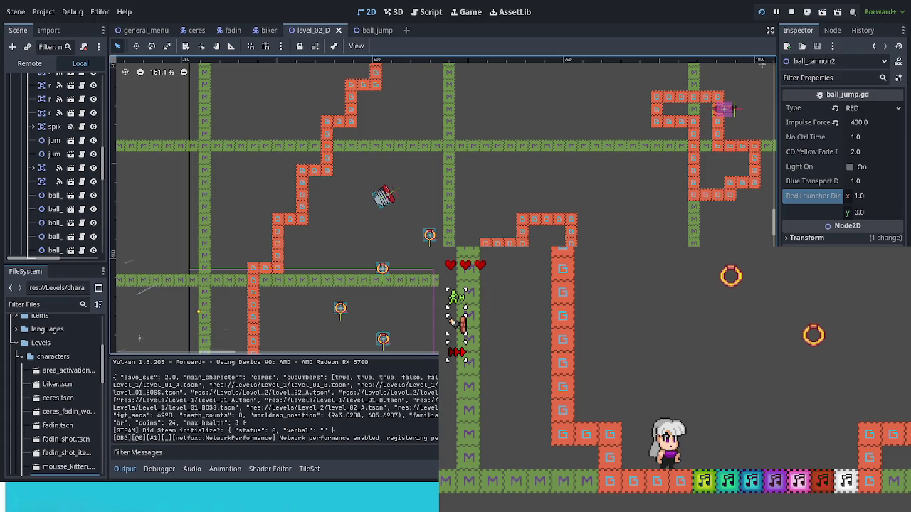
key("space")
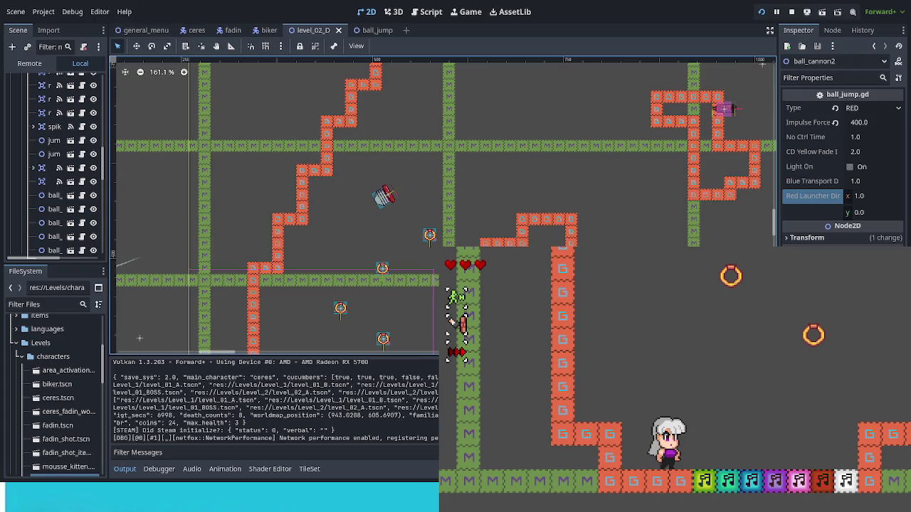
key("Right")
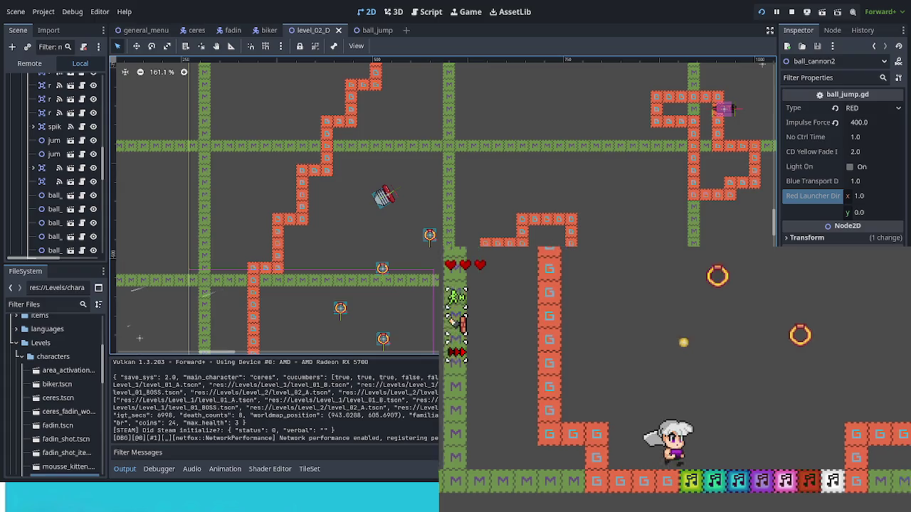
key("Left")
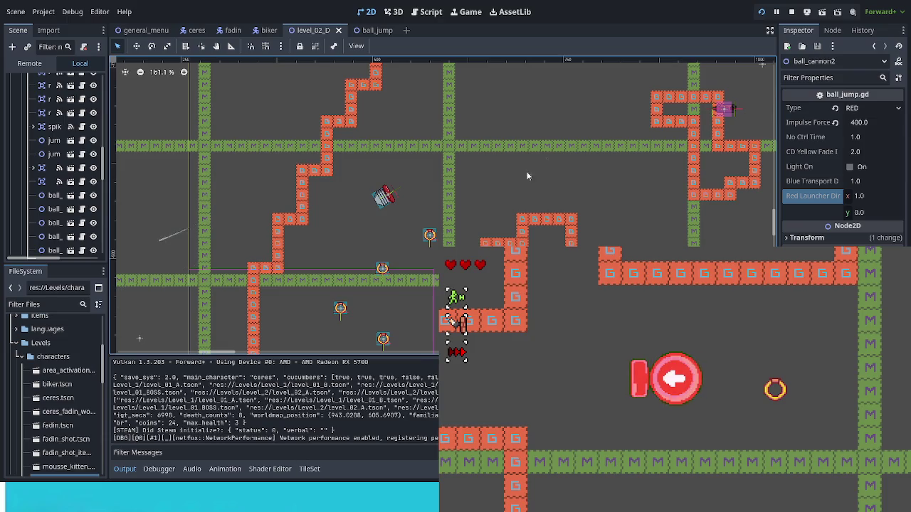
Select ball_cannon in the level and open its attached ball_jump.gd script
scroll(506, 191, "up", 5)
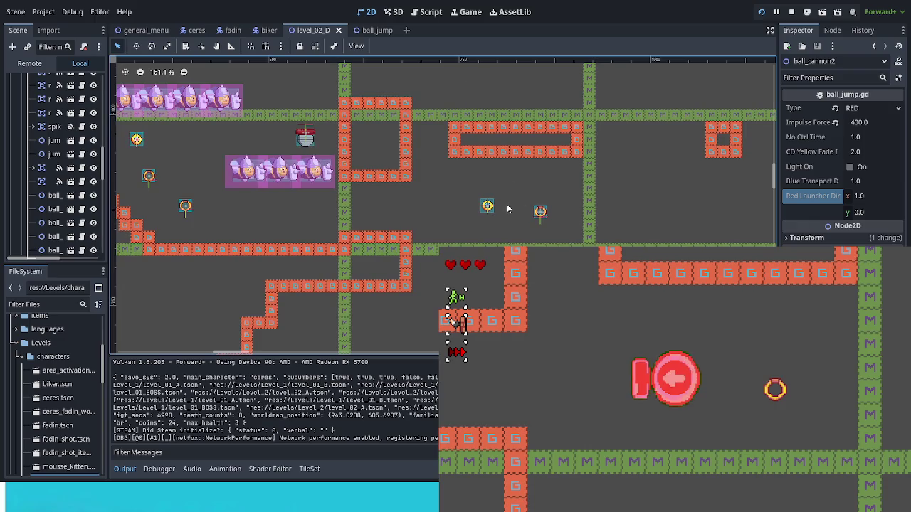
left_click(489, 207)
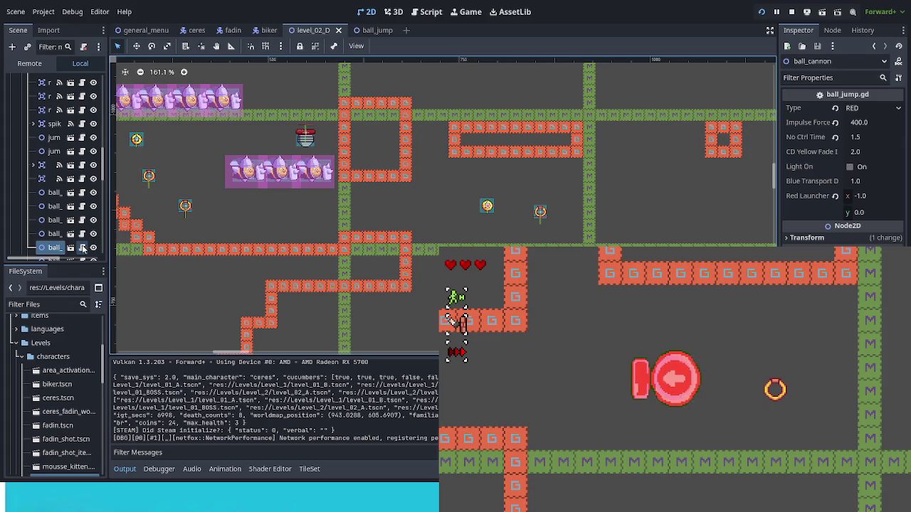
left_click(83, 247)
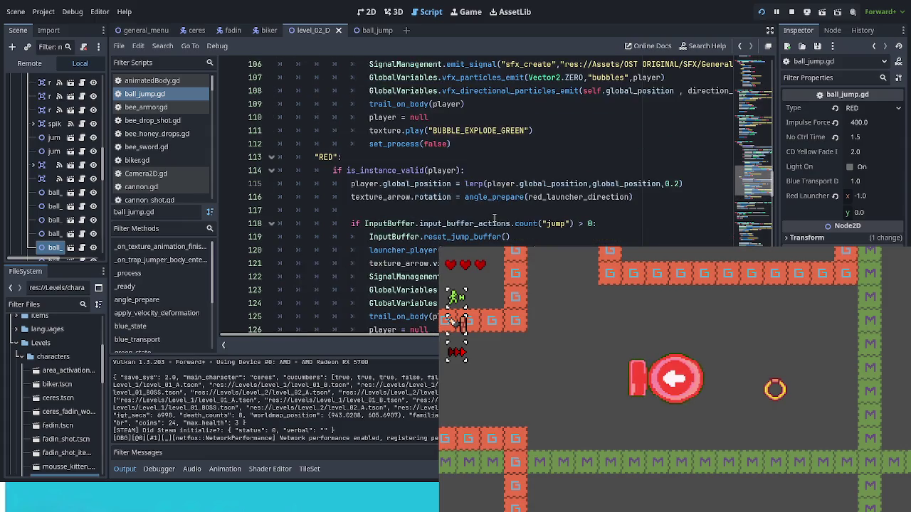
scroll(491, 204, "up", 10)
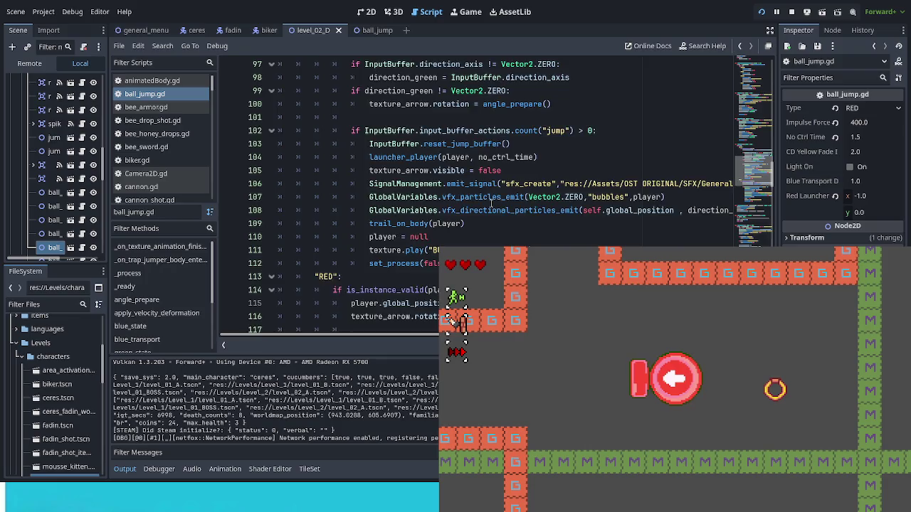
left_click_drag(749, 146, 757, 76)
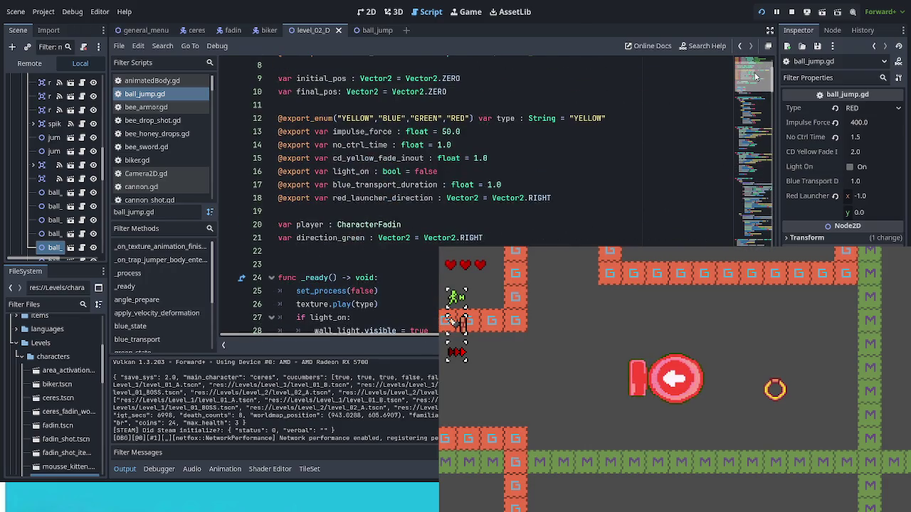
scroll(757, 76, "down", 1)
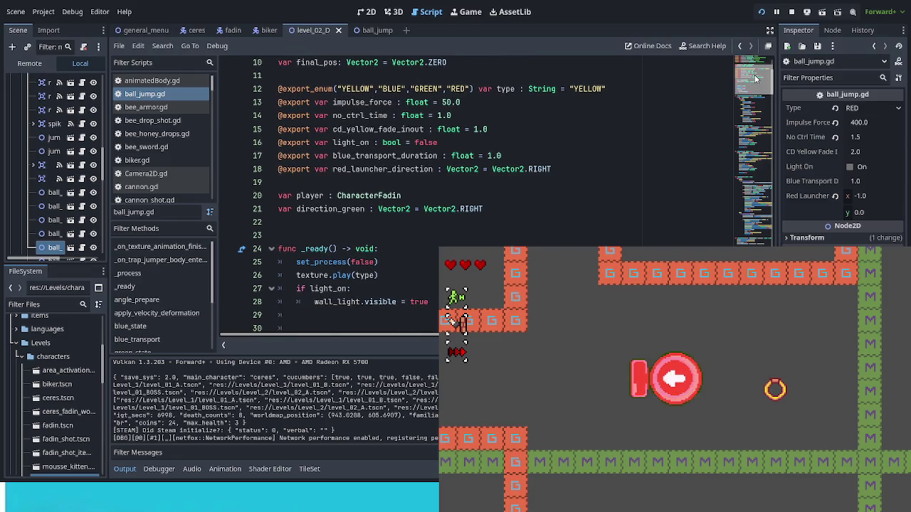
left_click_drag(756, 78, 749, 160)
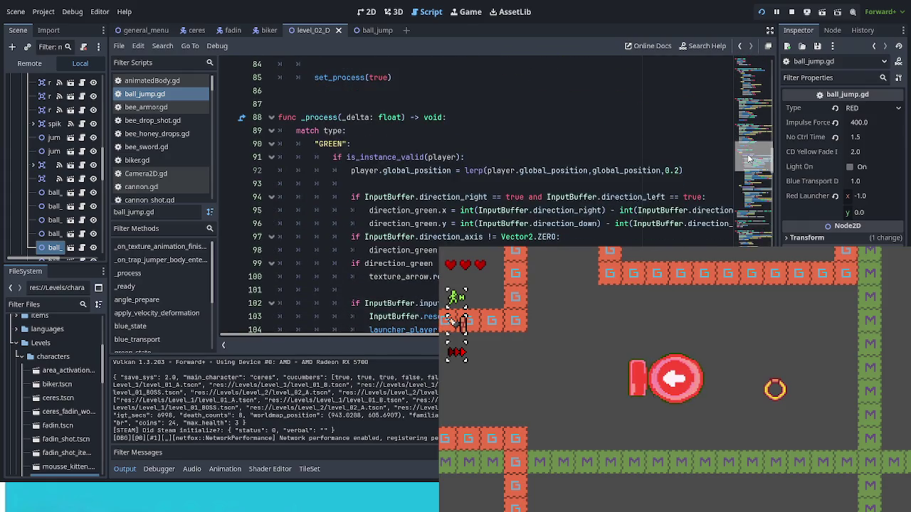
scroll(750, 157, "down", 2)
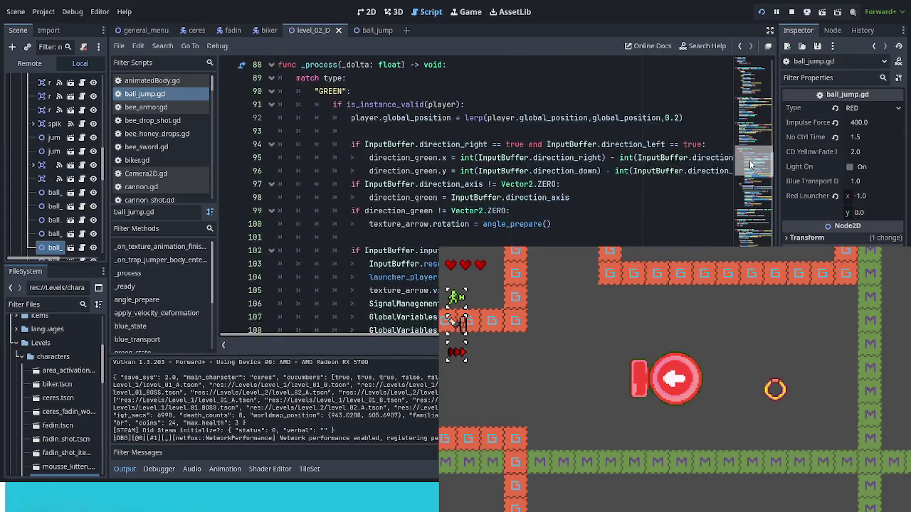
scroll(310, 145, "up", 3)
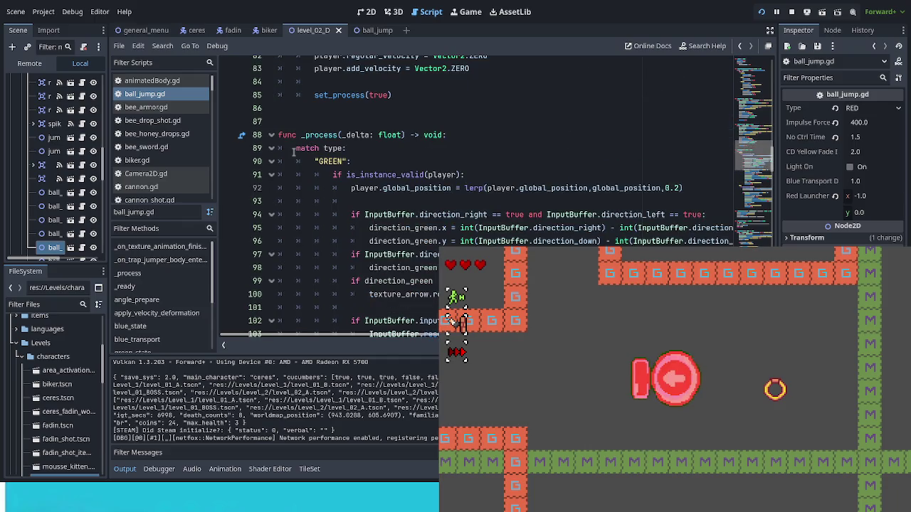
left_click(271, 161)
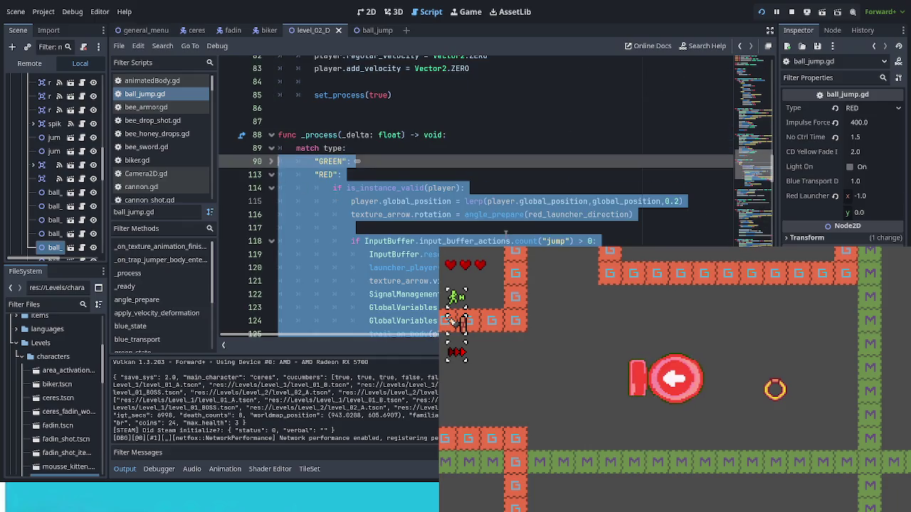
Clear the code selection and jump to the launcher_player function definition in ball_jump.gd
left_click(505, 233)
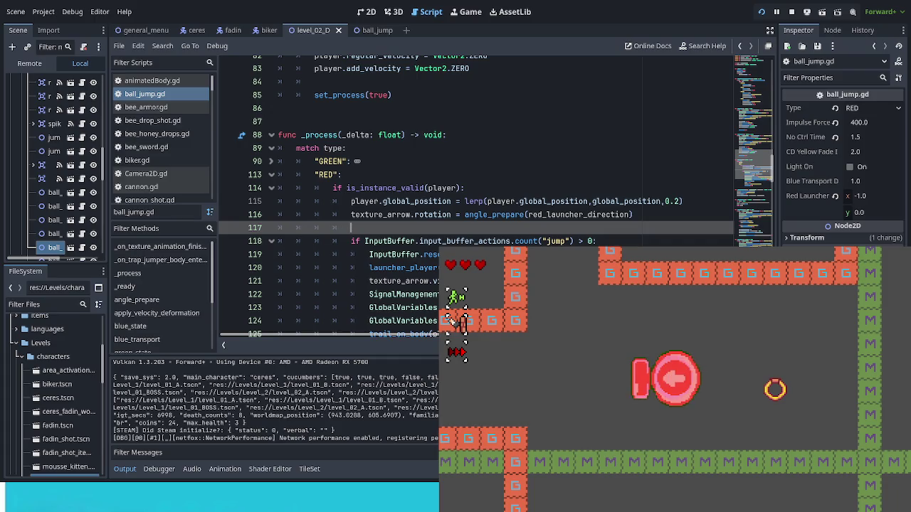
scroll(476, 192, "down", 2)
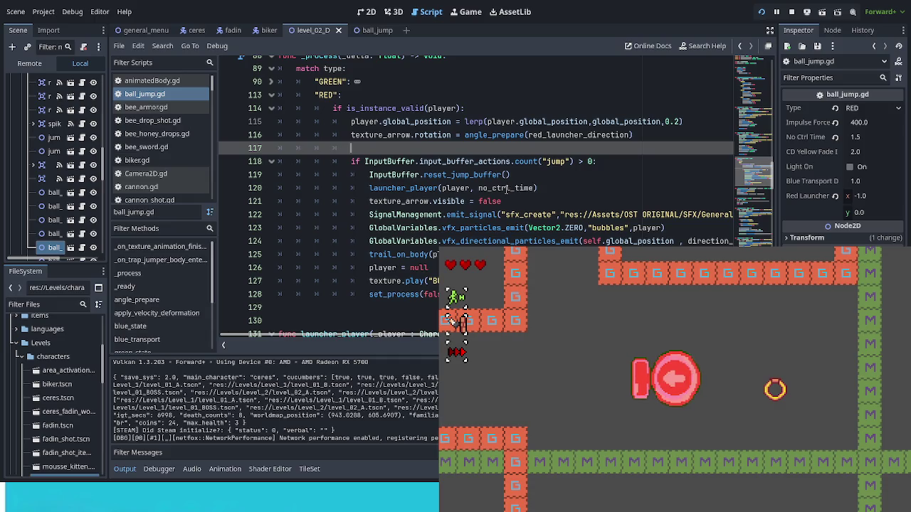
left_click(424, 190)
left_click(424, 189, "ctrl")
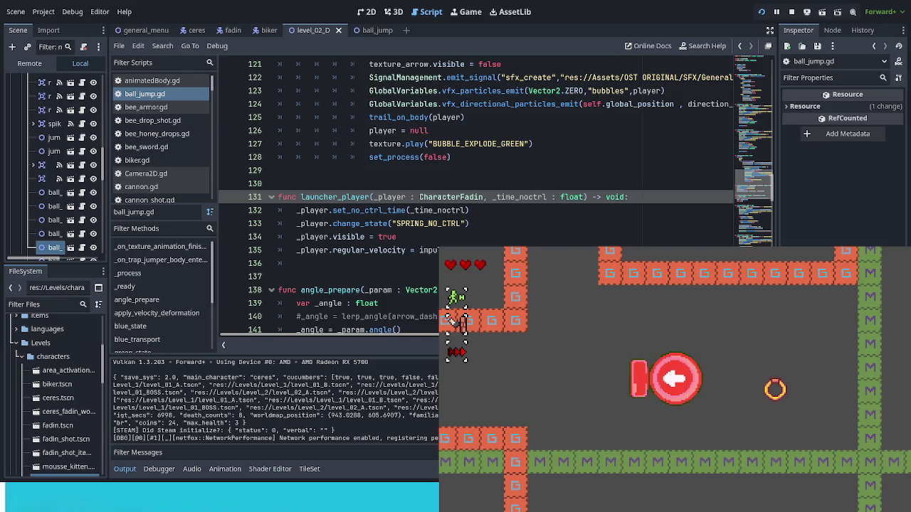
scroll(562, 229, "up", 3)
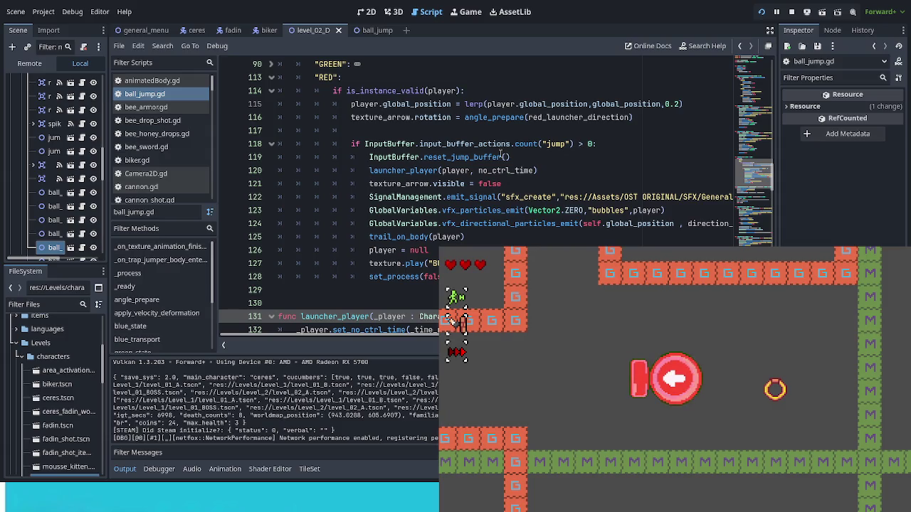
scroll(502, 155, "down", 2)
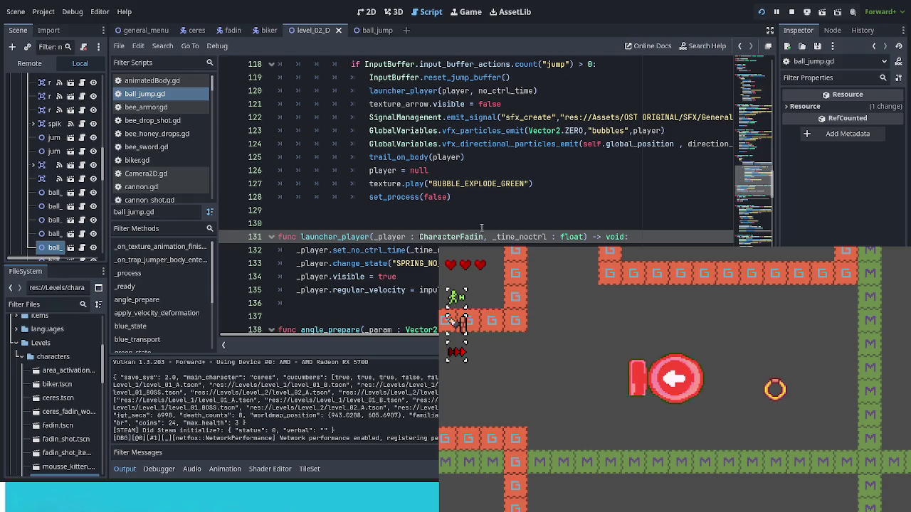
Insert a new line after _player.visible = true in launcher_player and begin a match on type
scroll(481, 225, "down", 1)
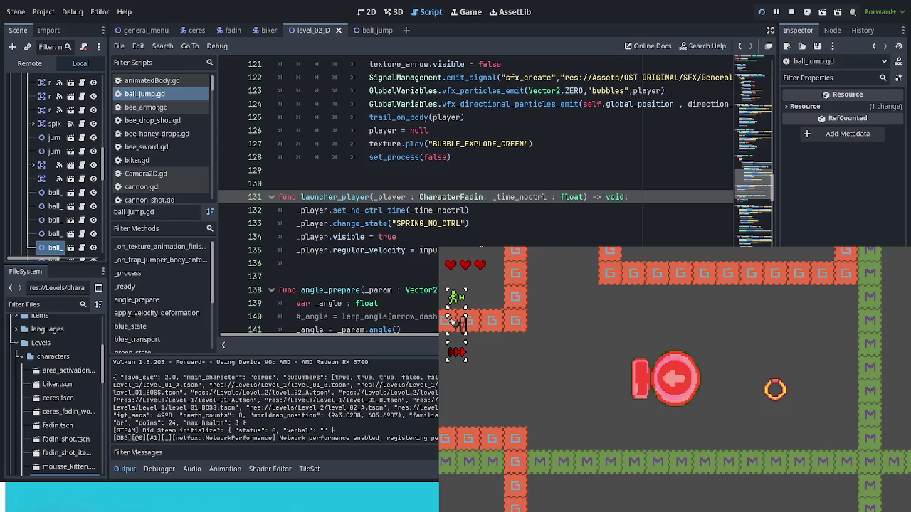
scroll(482, 242, "down", 2)
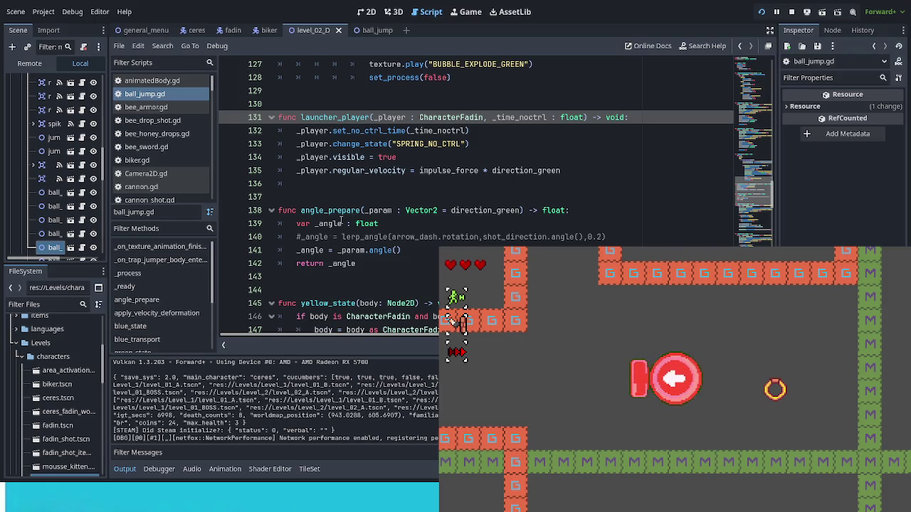
left_click(585, 117)
left_click(485, 157)
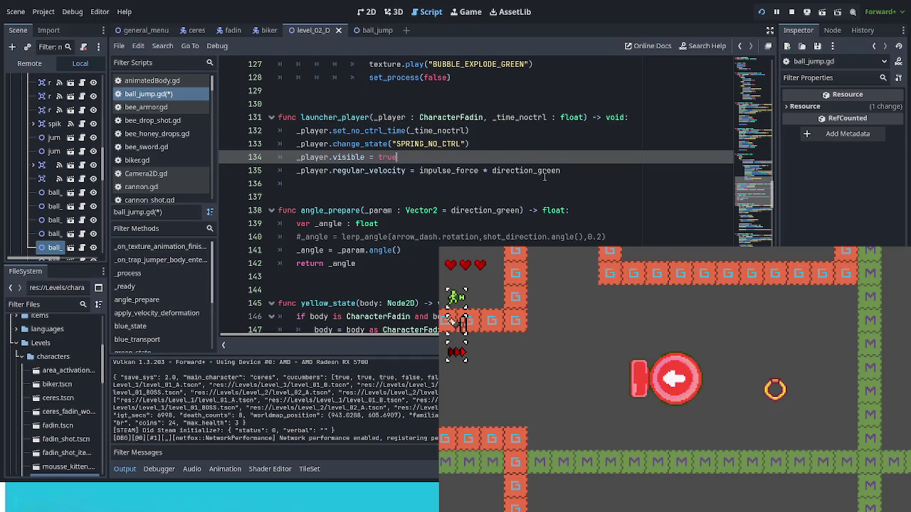
key("Return")
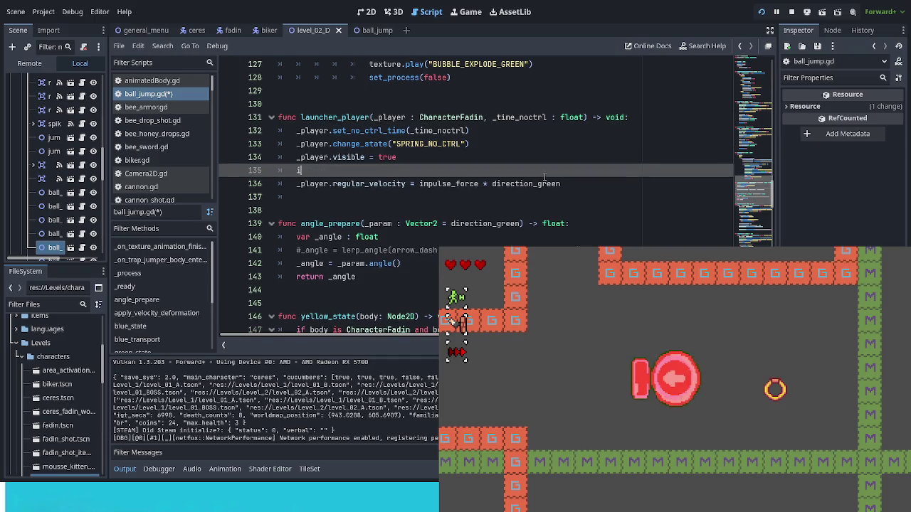
type("mat")
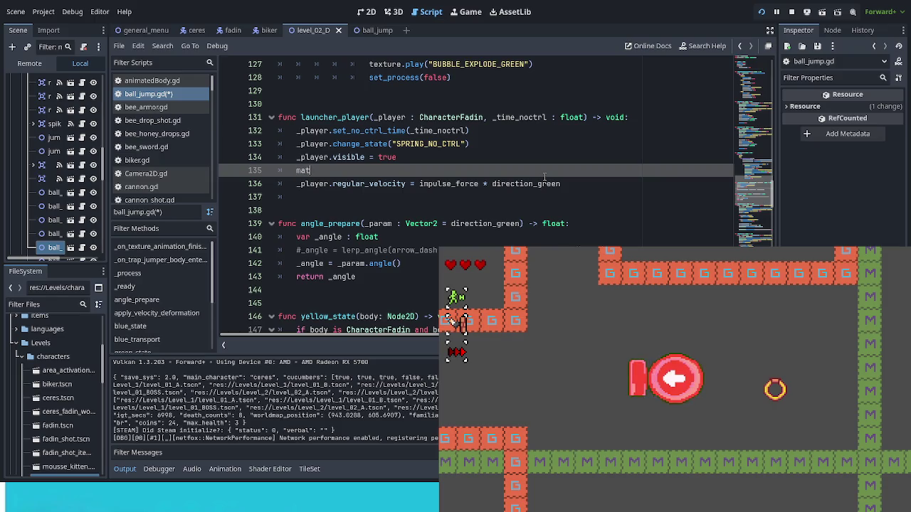
type("ch")
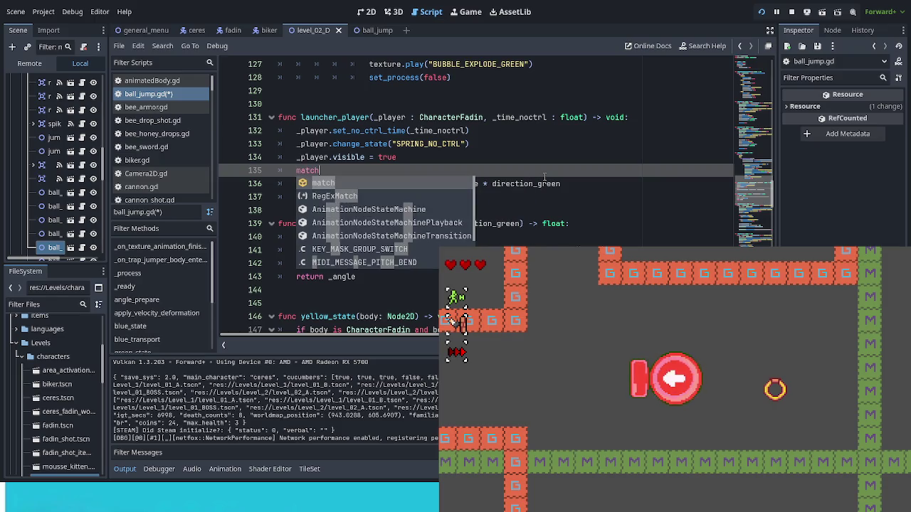
type(" type:")
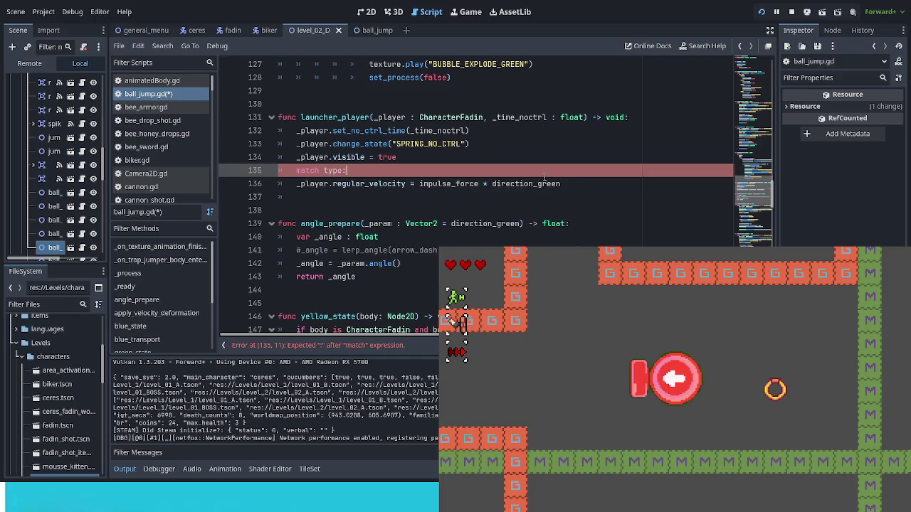
Add "GREEN" and "RED" branches using direction_green and red_launcher_direction for regular_velocity, then save
key("Return")
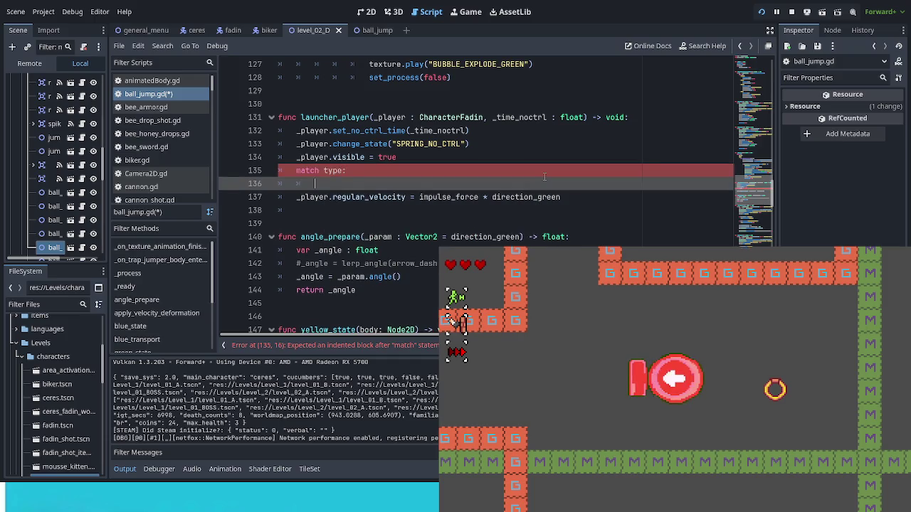
type("GREEN")
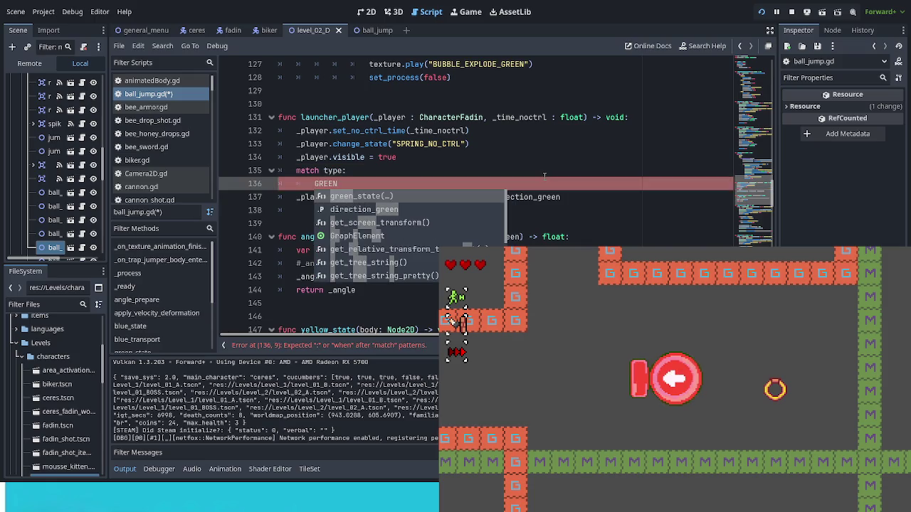
type("\":")
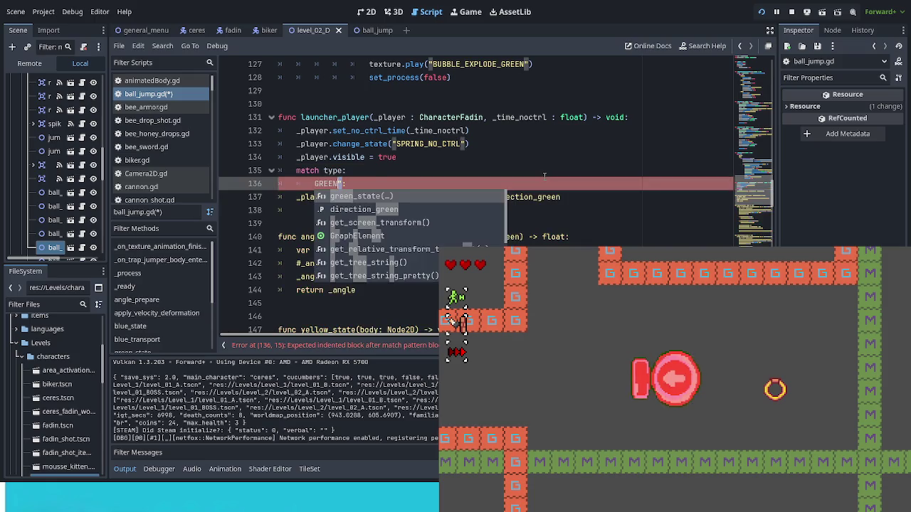
key("Left")
key("Left")
key("Left")
type("\"")
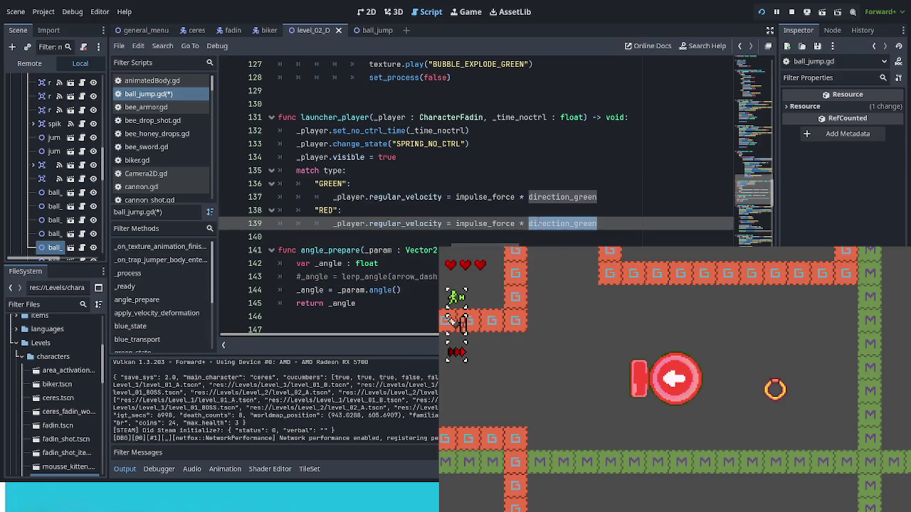
type("red")
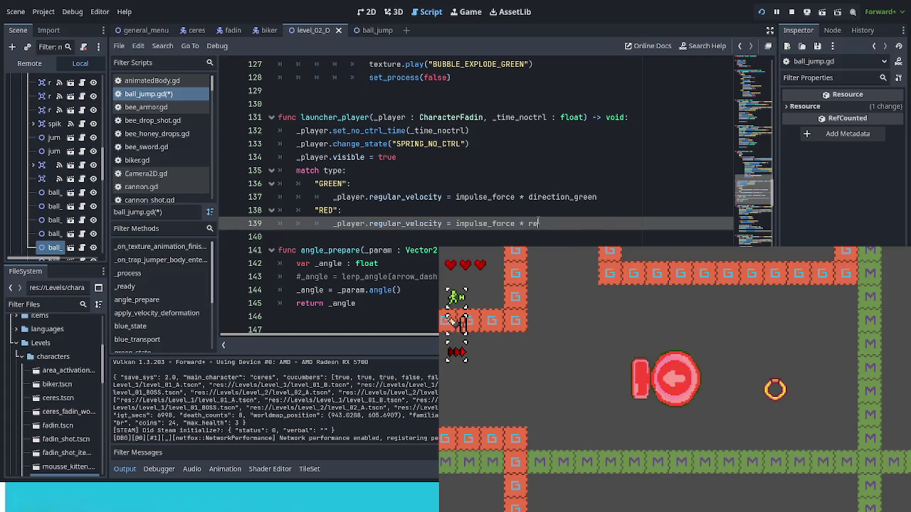
key("Return")
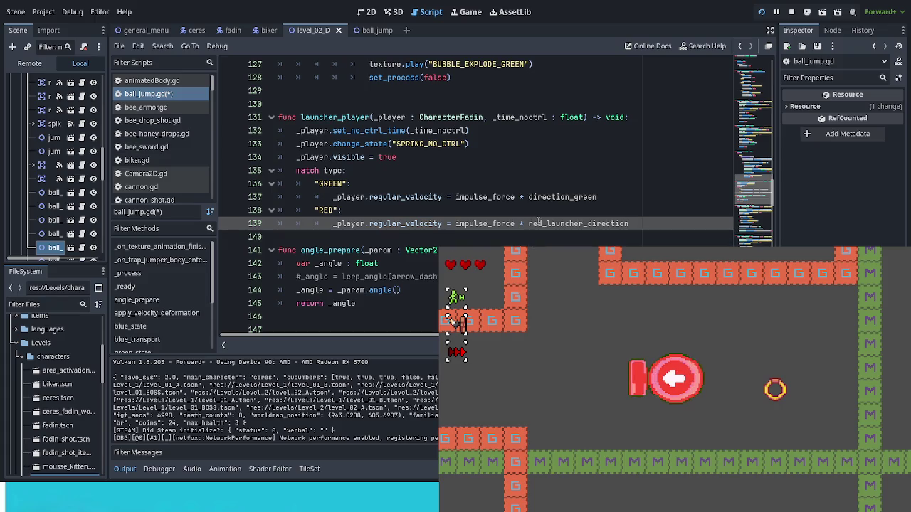
key("Return")
key("ctrl+s")
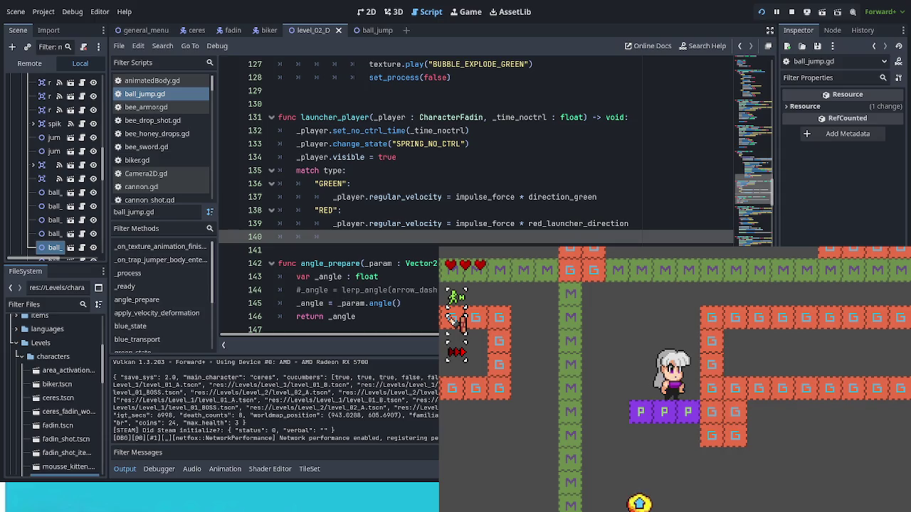
Jump on the launcher in the running game, then stop the game with F8
key("space")
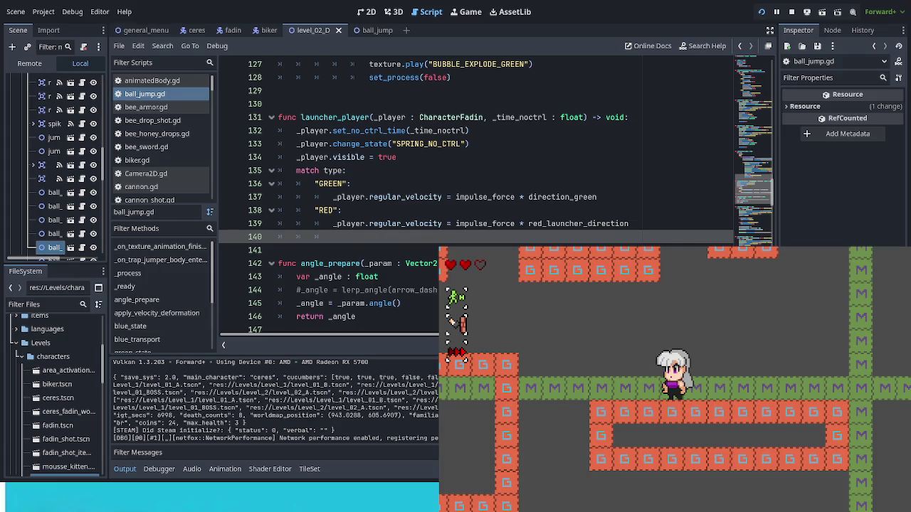
key("F8")
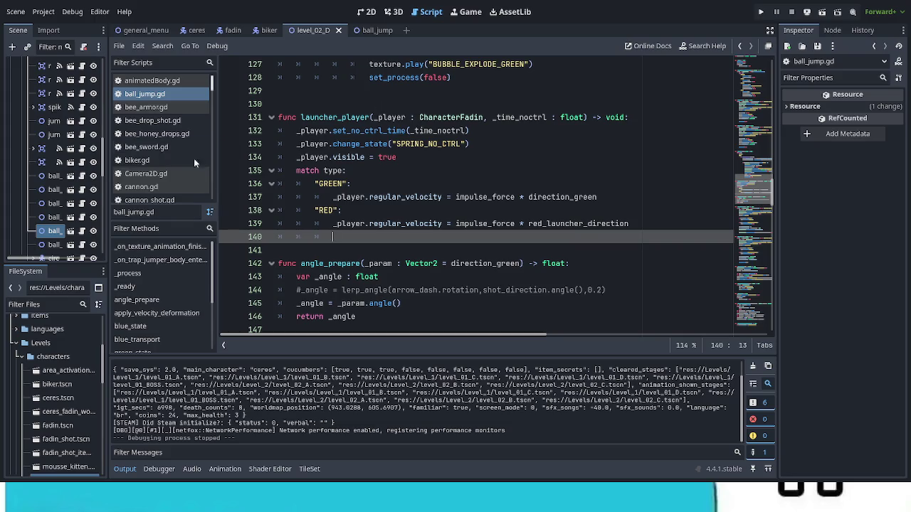
Widen the FileSystem dock and browse the characters and Level_1 folders
left_click_drag(106, 174, 205, 187)
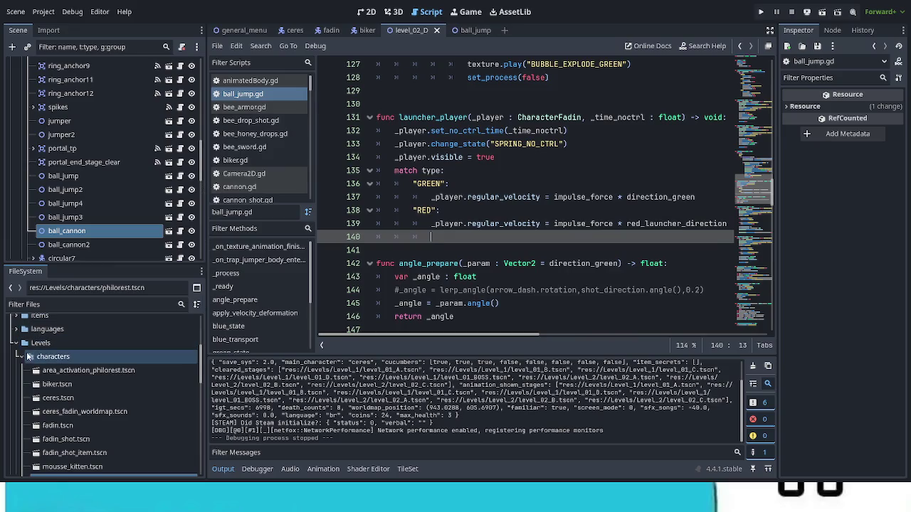
left_click(20, 356)
left_click(20, 356)
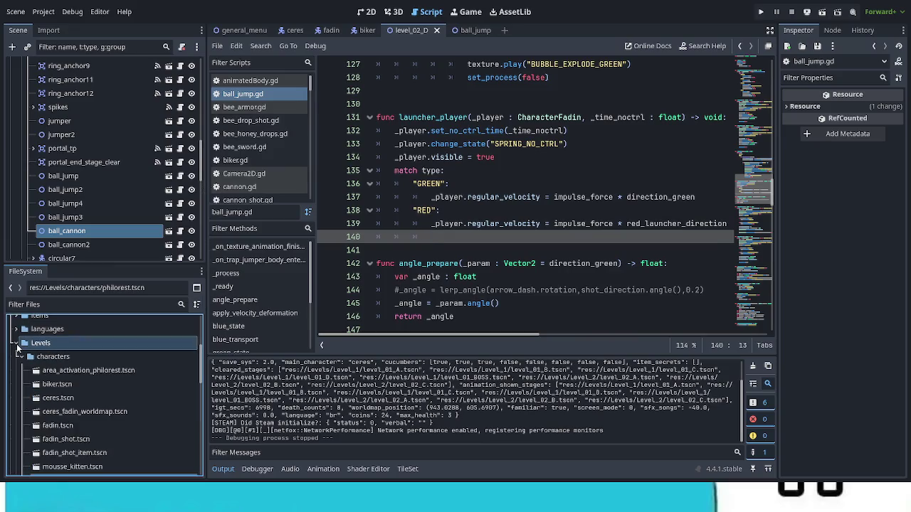
left_click(21, 356)
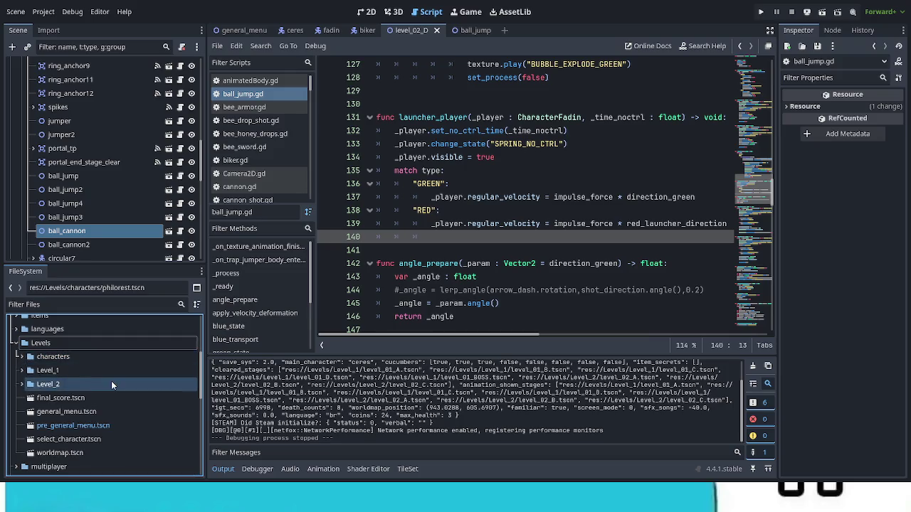
left_click(22, 370)
left_click(110, 426)
scroll(113, 430, "down", 2)
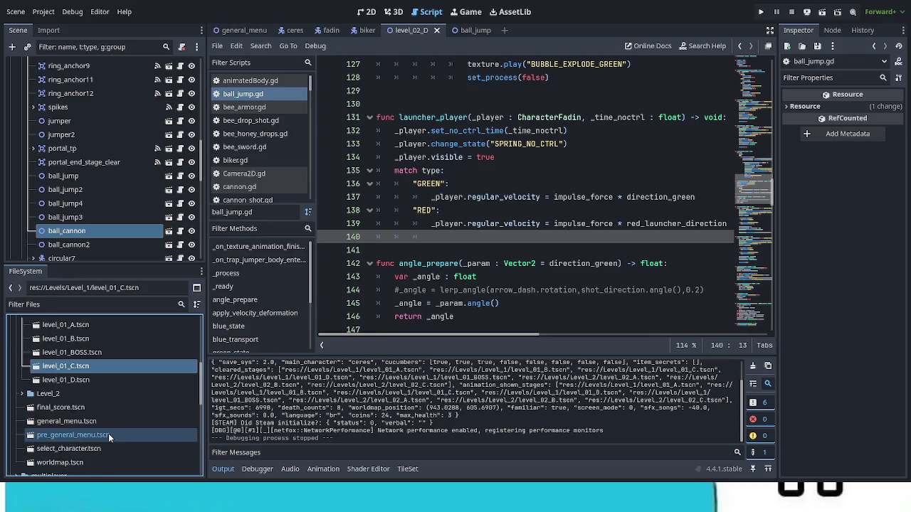
Expand Level_2, briefly open and close level_02_C.tscn, then open level_02_B.tscn
left_click(22, 394)
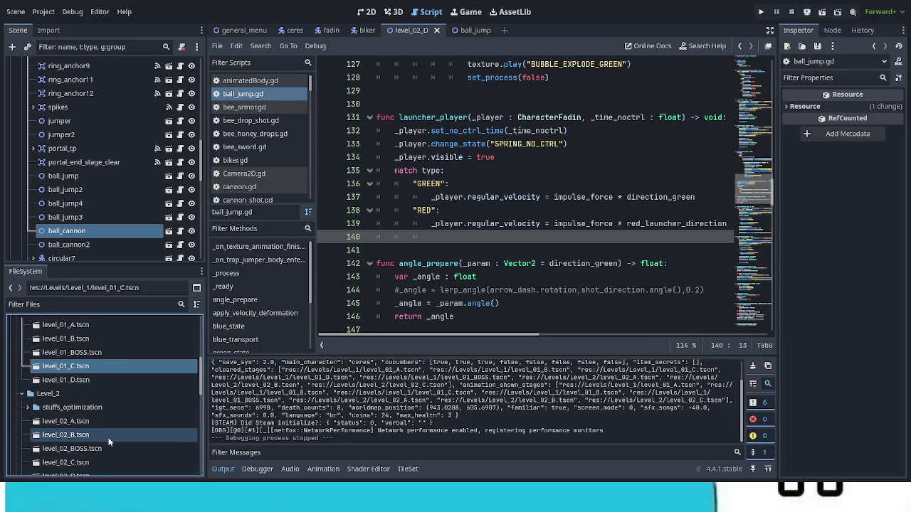
scroll(108, 437, "down", 1)
left_click(87, 443)
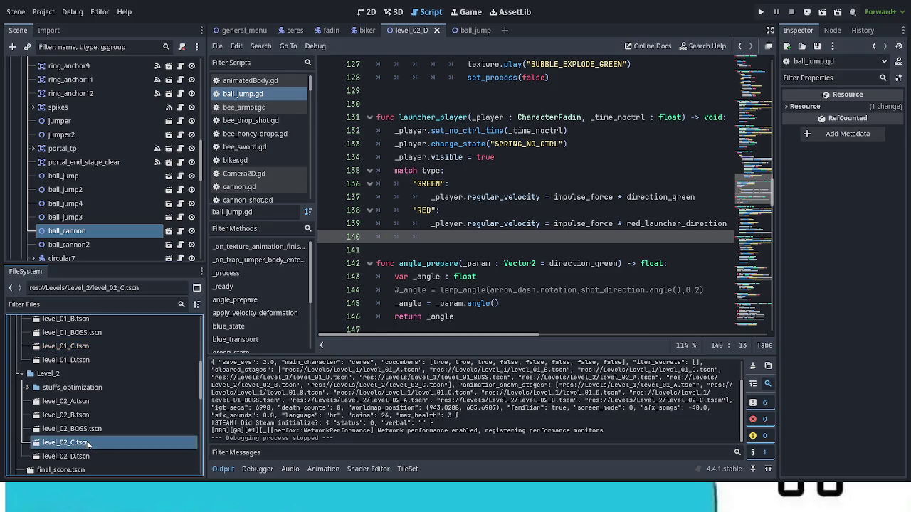
double_click(87, 442)
left_click(378, 13)
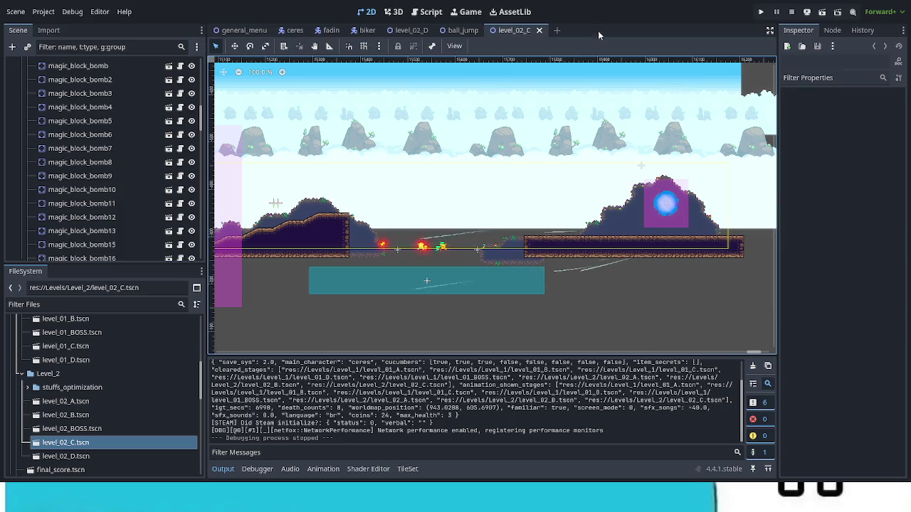
left_click(540, 30)
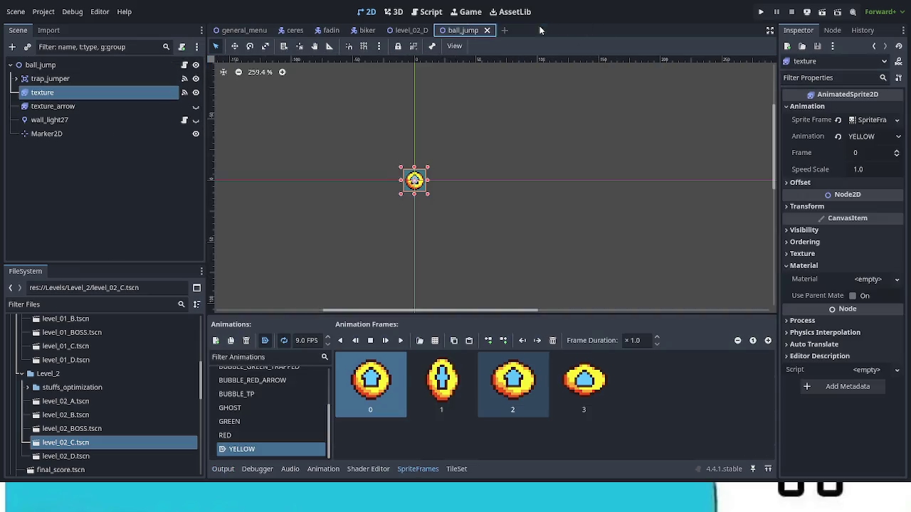
left_click(100, 413)
double_click(99, 413)
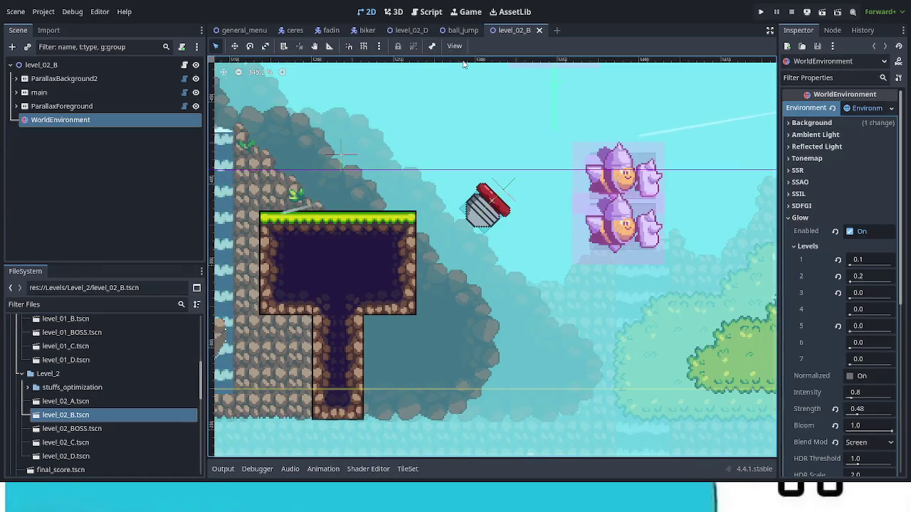
Move along the level to find and select the ball_jump6 launcher
scroll(459, 124, "right", 10)
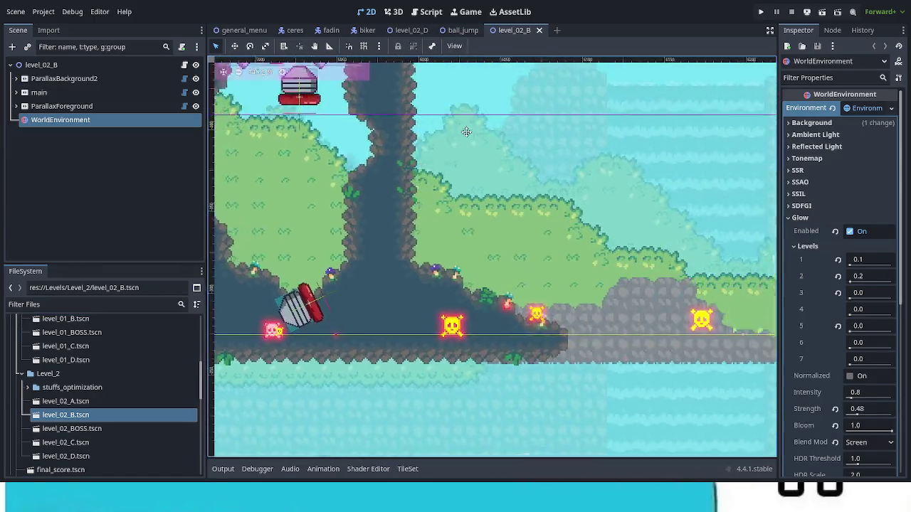
left_click_drag(466, 132, 199, 200)
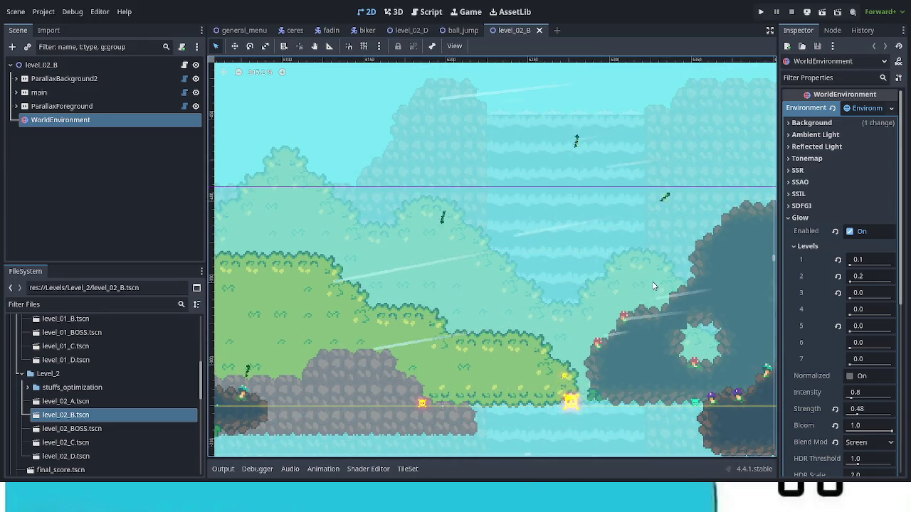
scroll(443, 316, "right", 6)
scroll(442, 317, "right", 15)
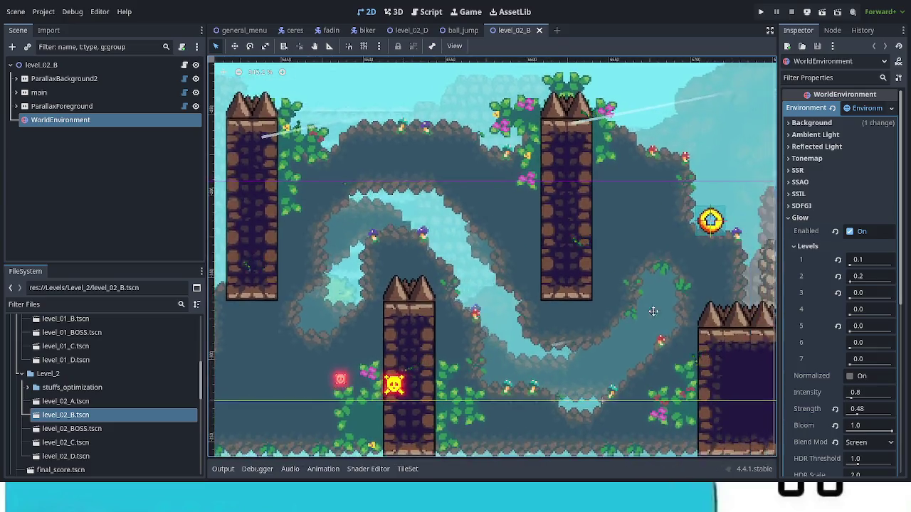
scroll(402, 376, "right", 5)
scroll(402, 376, "up", 3)
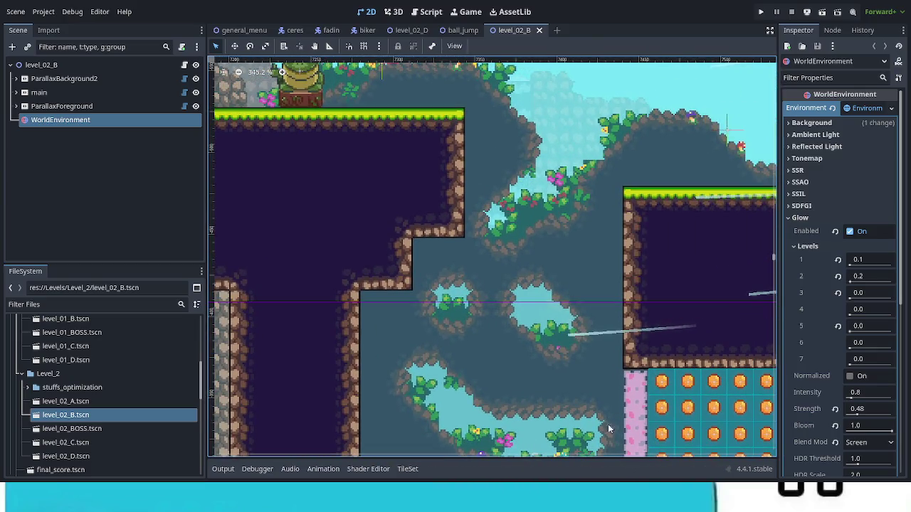
scroll(286, 358, "up", 2)
scroll(286, 358, "right", 10)
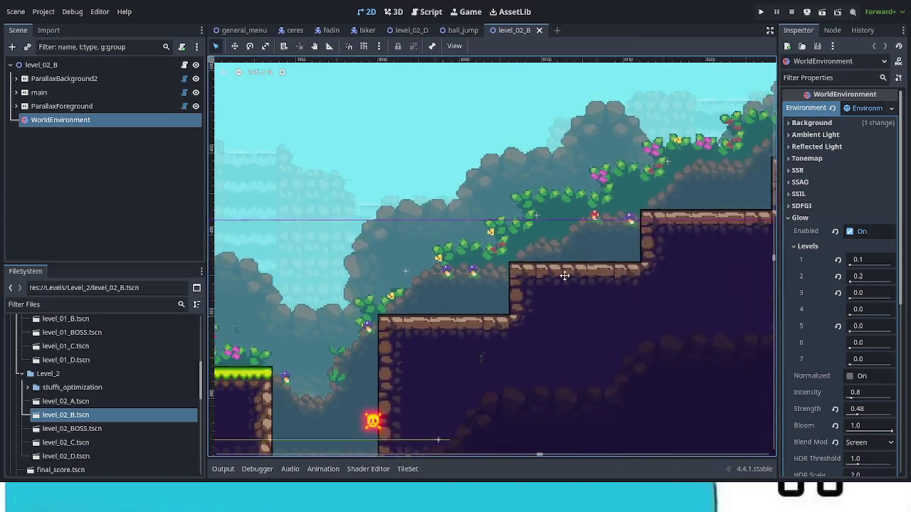
scroll(643, 304, "right", 8)
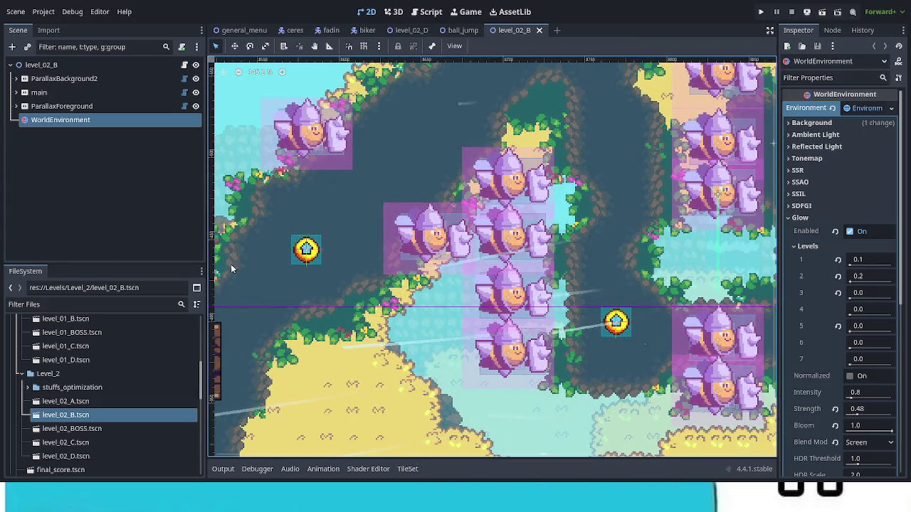
left_click(306, 249)
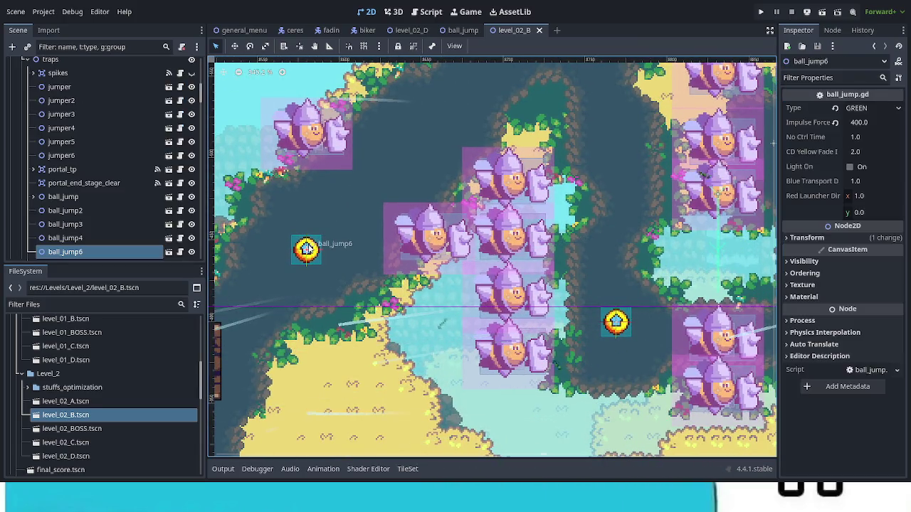
Set ball_jump6's Type to RED with Red Launcher Dir y -1, and save level_02_B
left_click(881, 108)
left_click(858, 166)
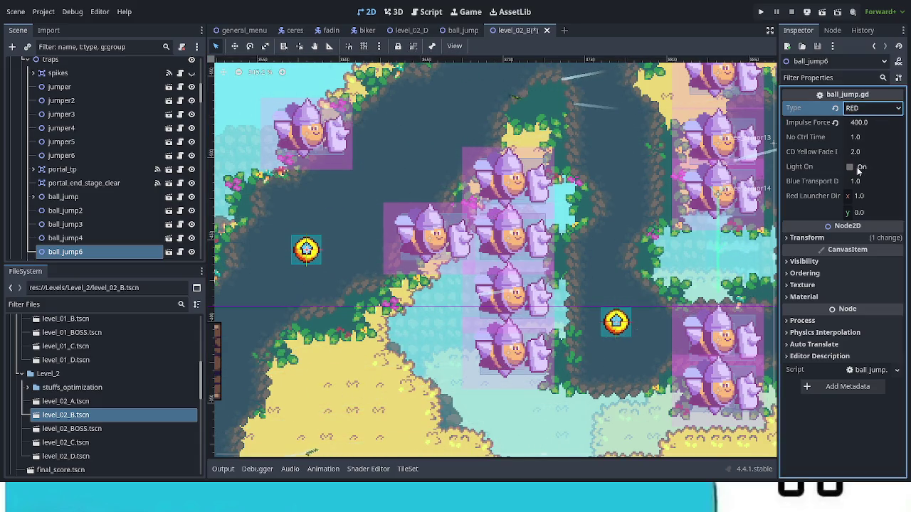
left_click(882, 210)
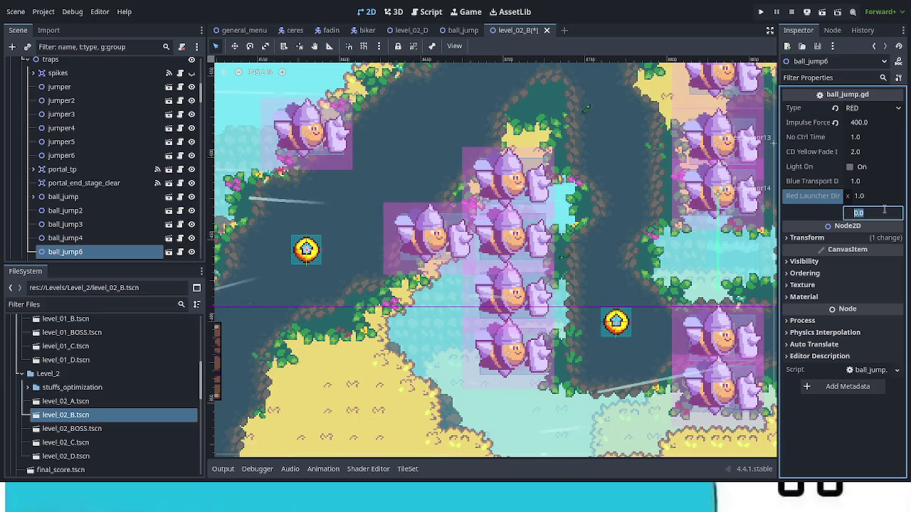
type("-1")
key("Return")
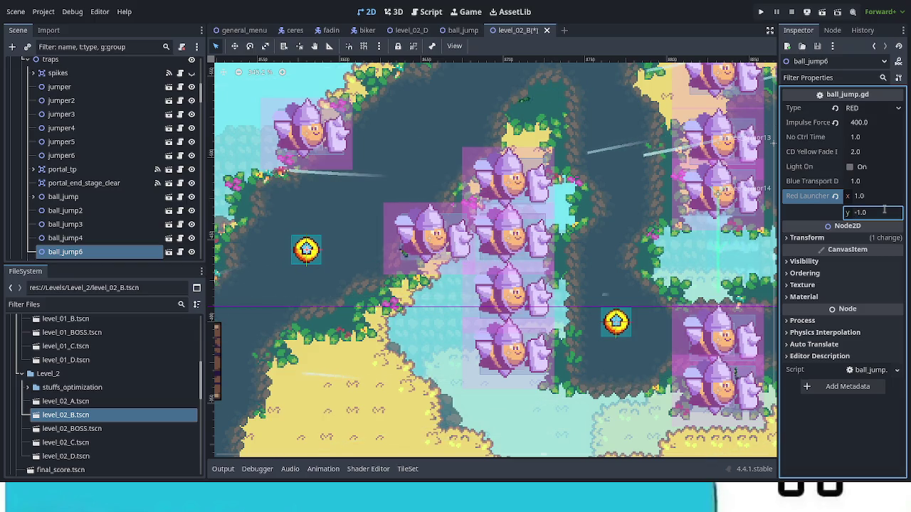
key("ctrl+s")
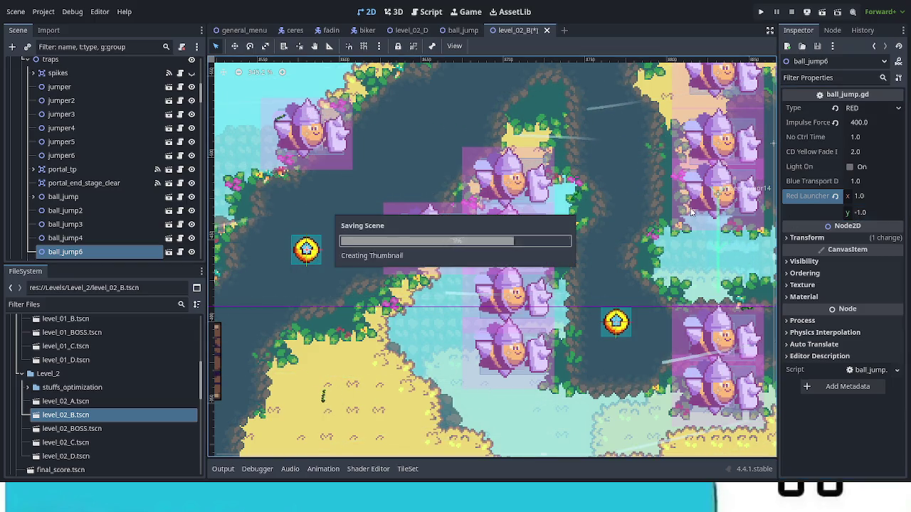
mouse_move(600, 166)
left_mouse_down()
mouse_move(565, 250)
mouse_move(544, 354)
left_mouse_up()
key("ctrl+d")
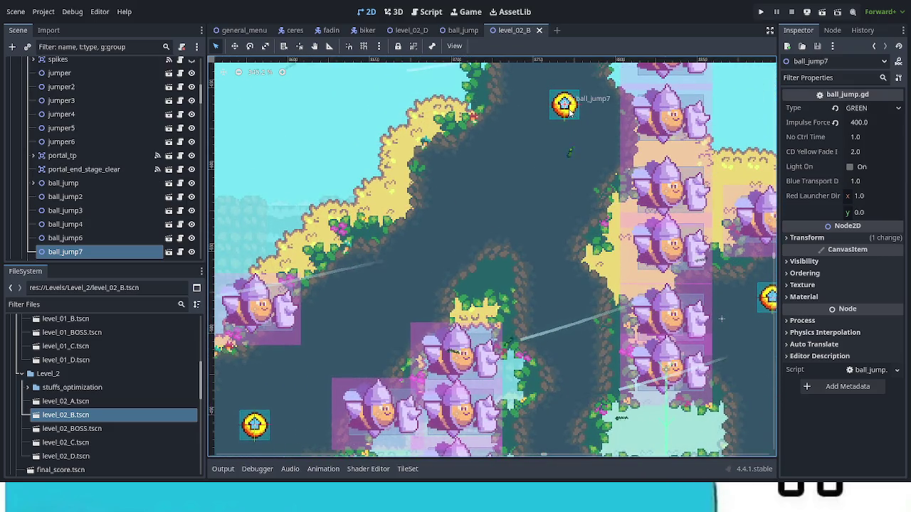